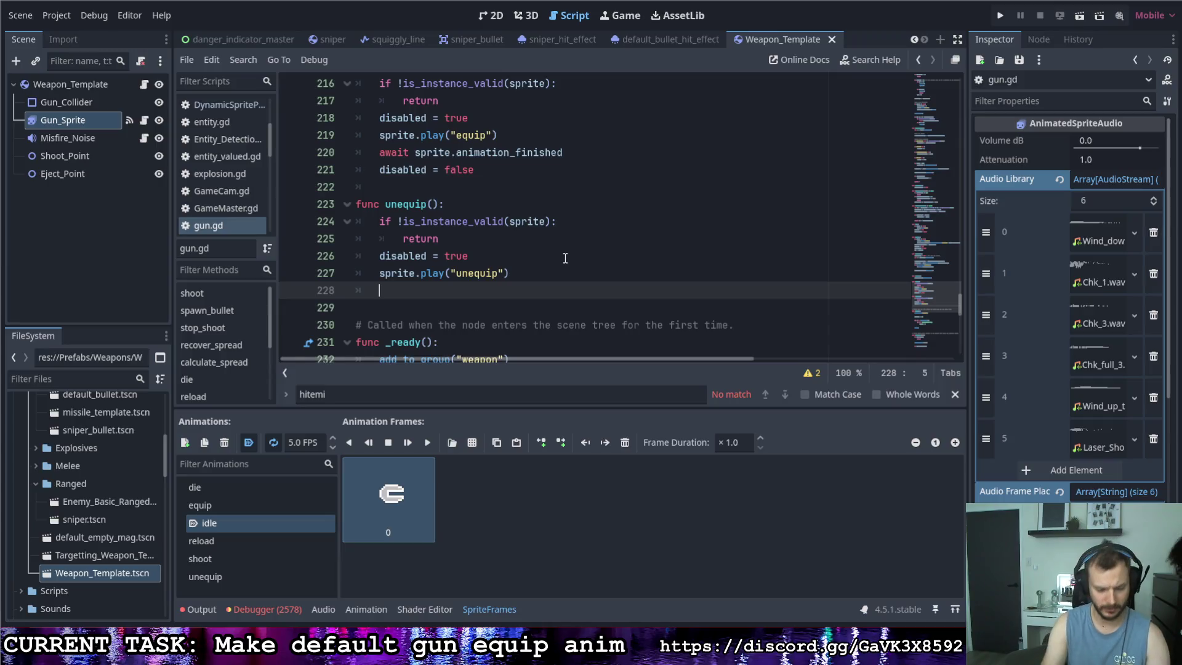
Replace the broken await line in unequip() with 'await sprite.animation_finished'.
{"action": "type", "text": "await spir"}
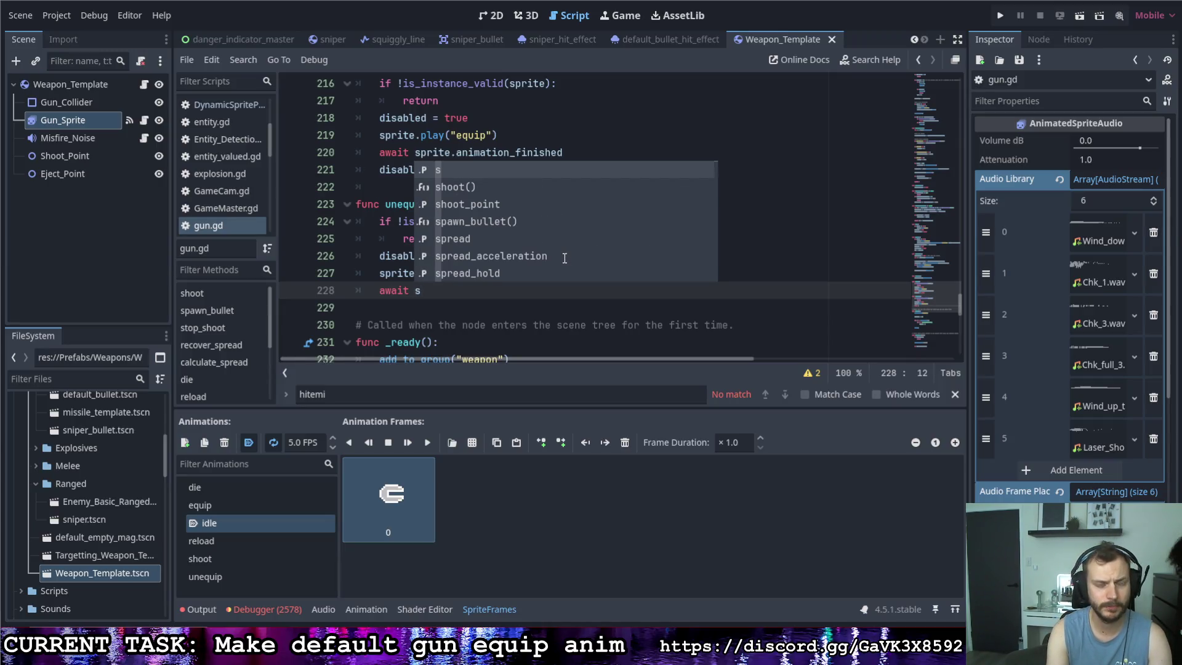
{"action": "key", "text": "BackSpace"}
{"action": "type", "text": "te"}
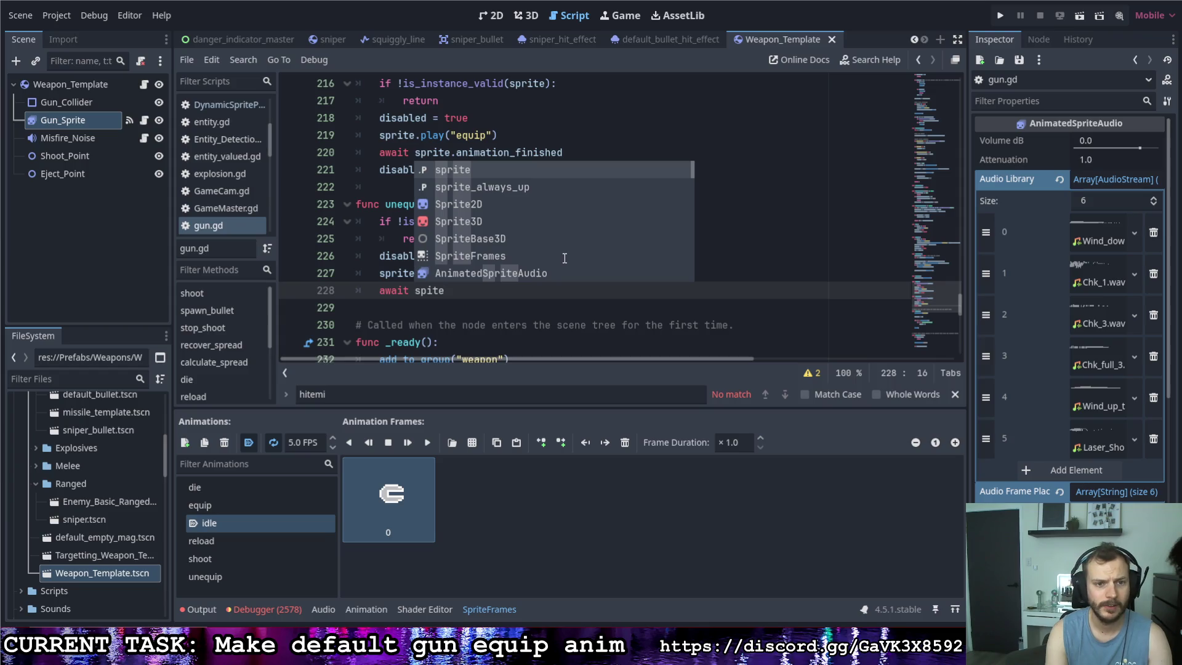
{"action": "left_click_drag", "start_coordinate": [562, 152], "coordinate": [379, 153]}
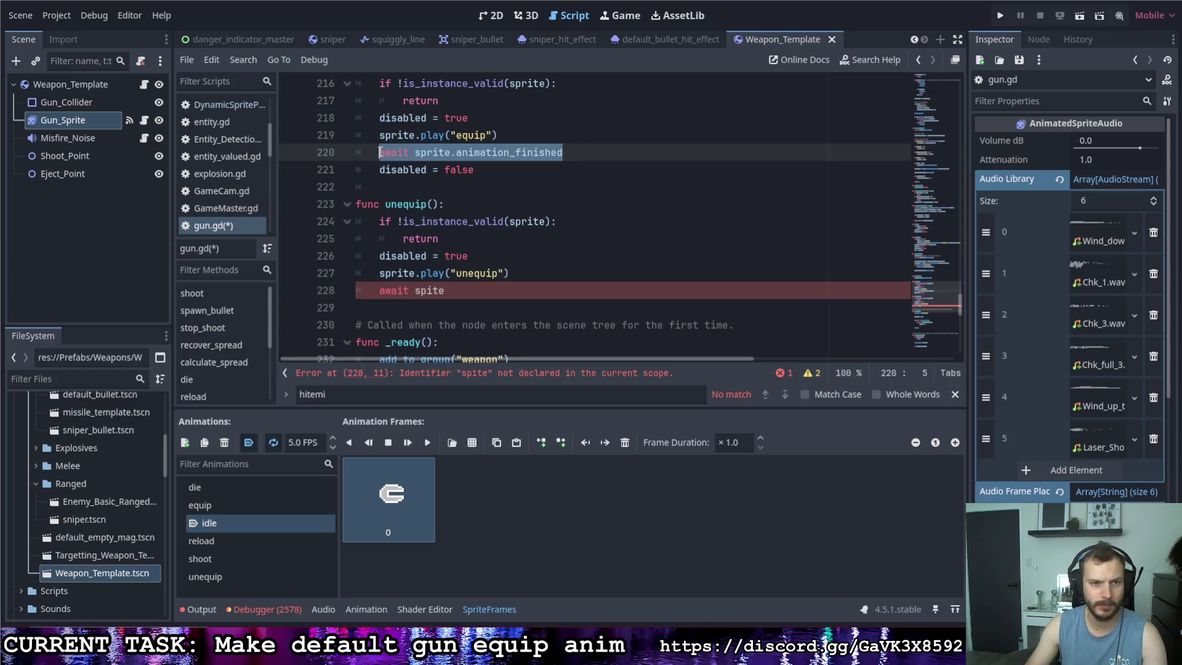
{"action": "key", "text": "ctrl+c"}
{"action": "left_click", "coordinate": [448, 290]}
{"action": "key", "text": "shift+Home"}
{"action": "key", "text": "ctrl+v"}
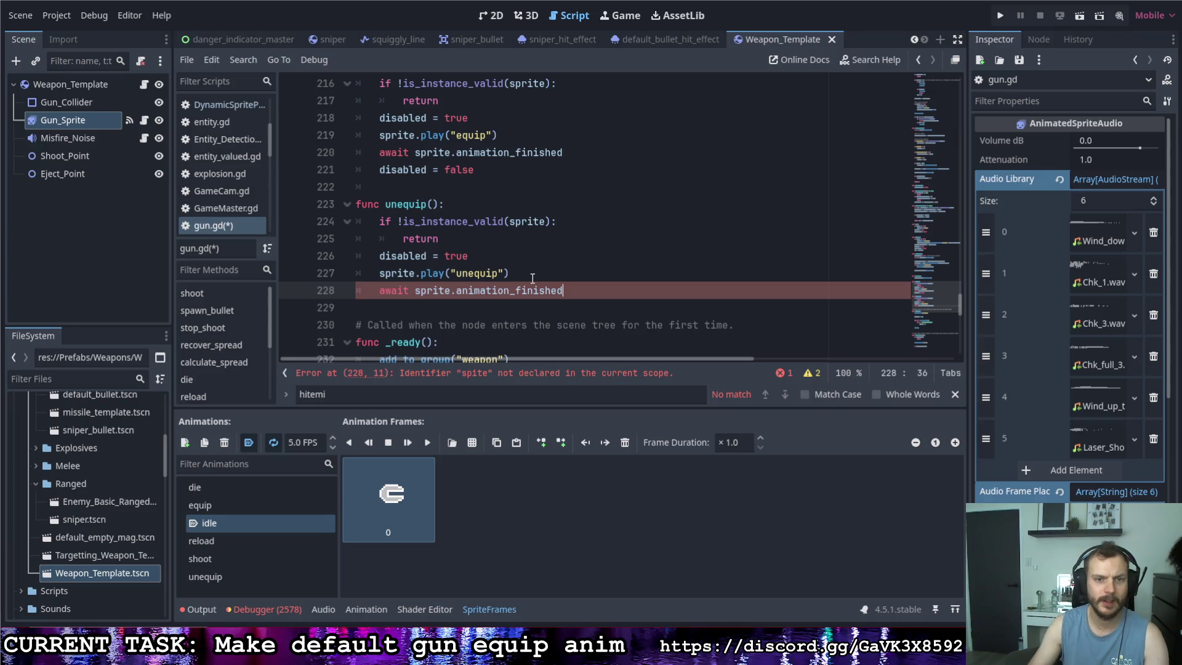
{"action": "key", "text": "Return"}
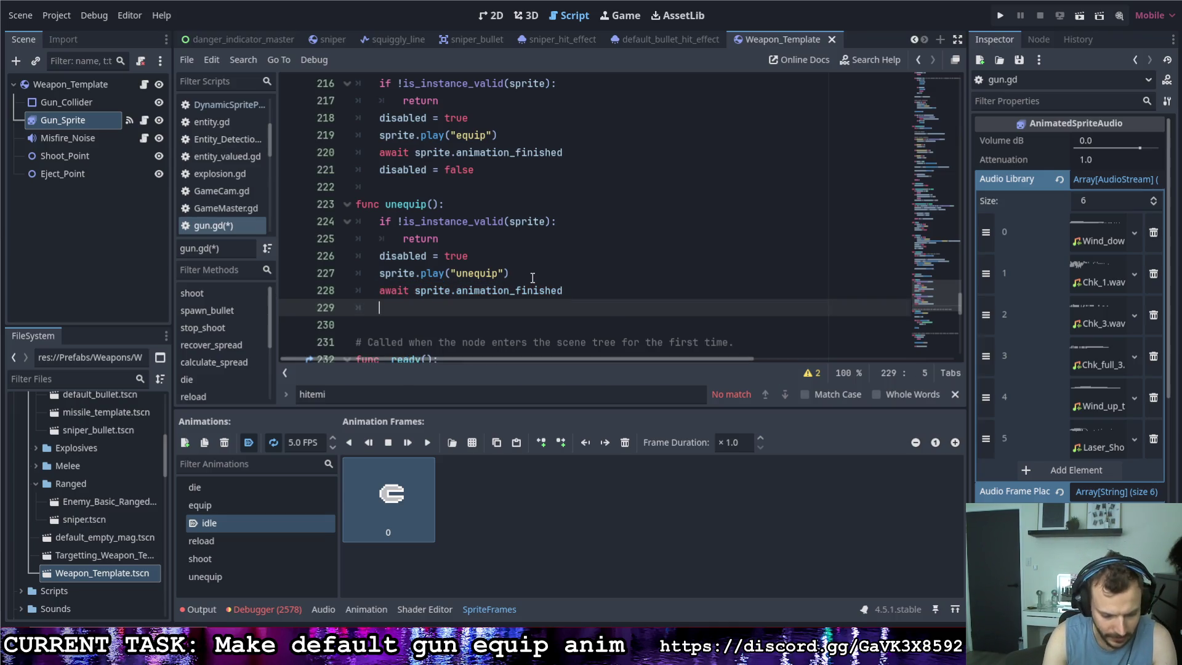
Add 'unequip_finished.emit()' after the await and save gun.gd.
{"action": "type", "text": "une"}
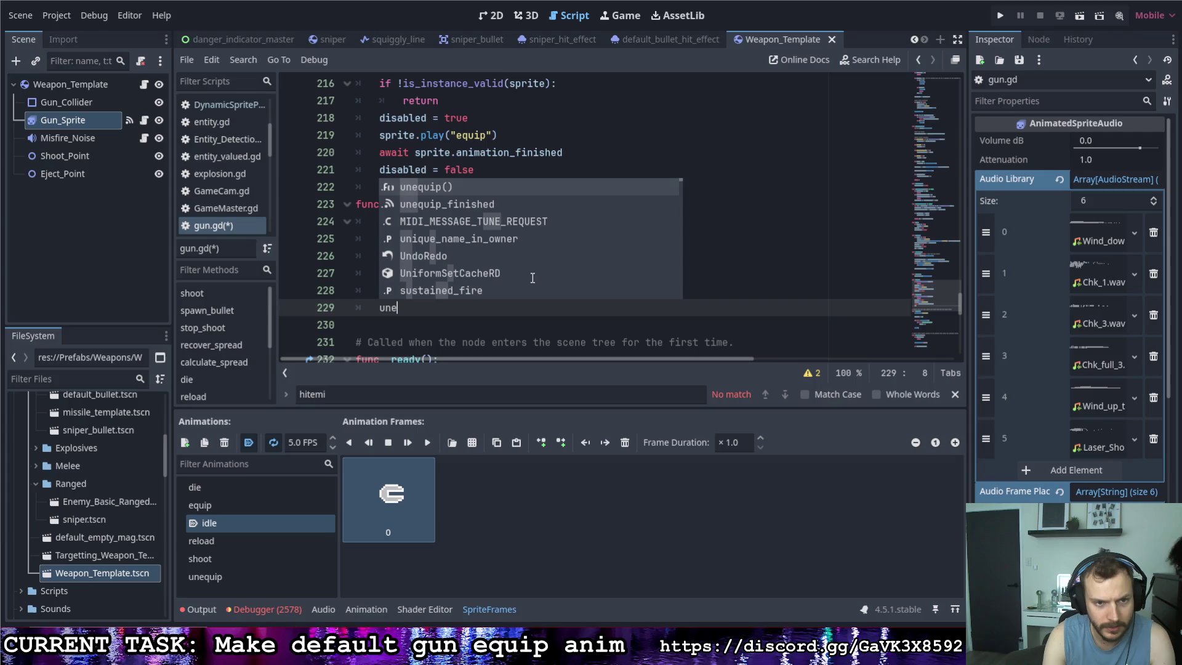
{"action": "key", "text": "Down"}
{"action": "key", "text": "Return"}
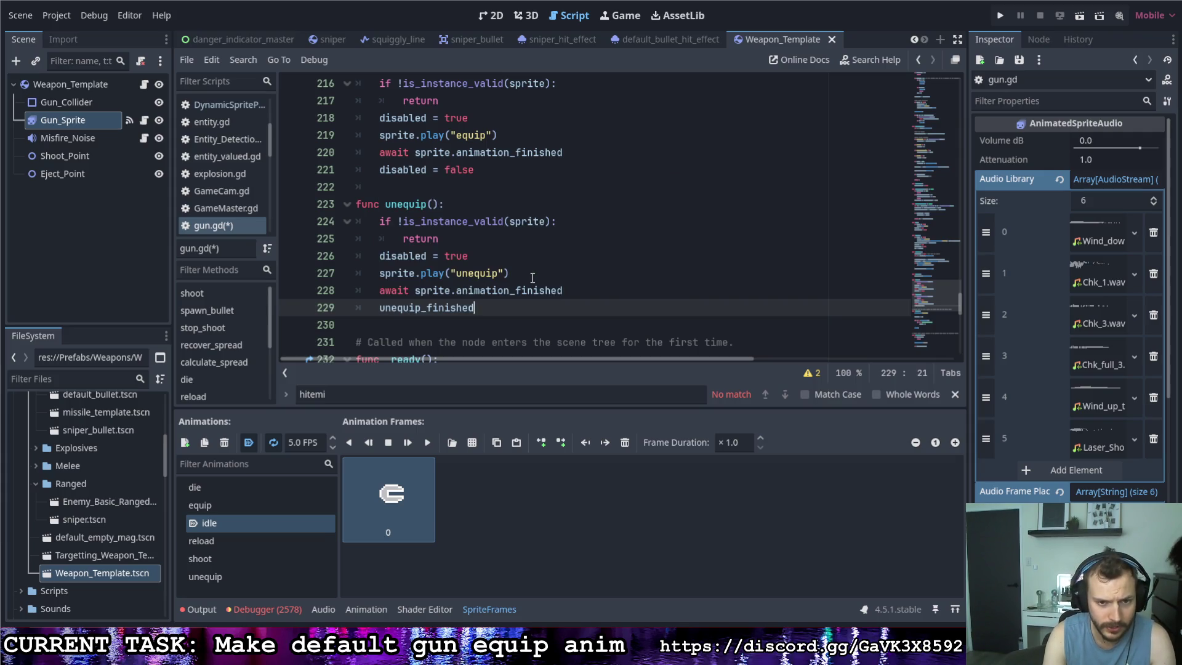
{"action": "type", "text": ".emit()"}
{"action": "key", "text": "ctrl+s"}
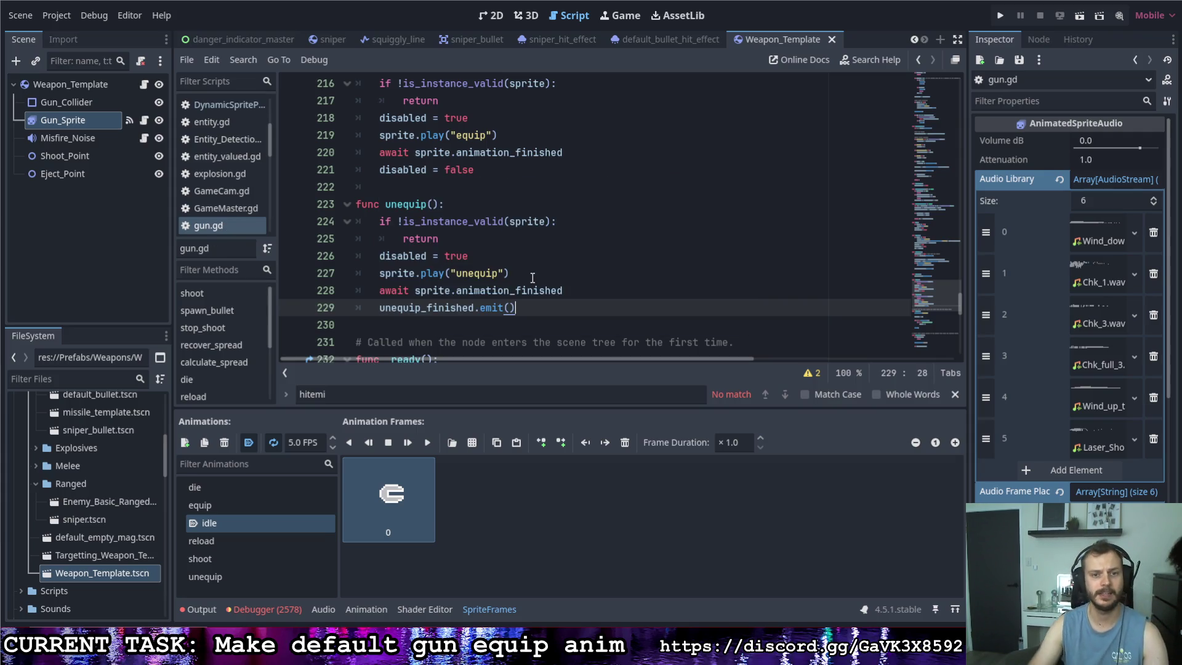
Also emit unequip_finished in the invalid-sprite branch before the early return, and save.
{"action": "left_click", "coordinate": [557, 275]}
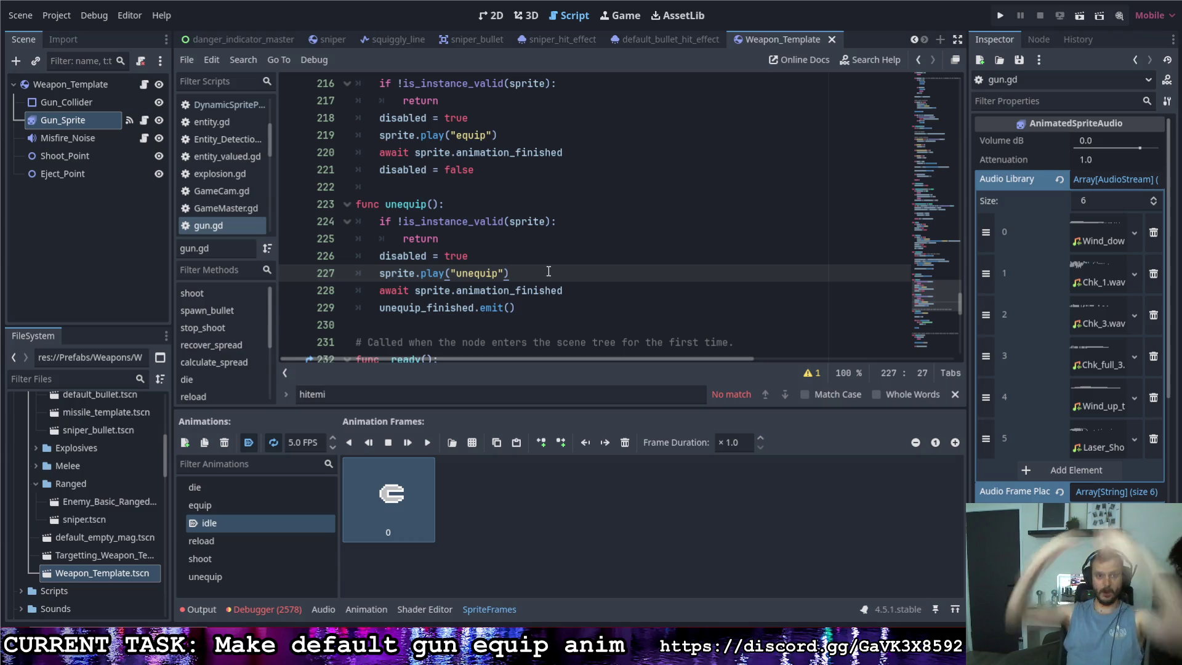
{"action": "left_click_drag", "start_coordinate": [541, 309], "coordinate": [379, 308]}
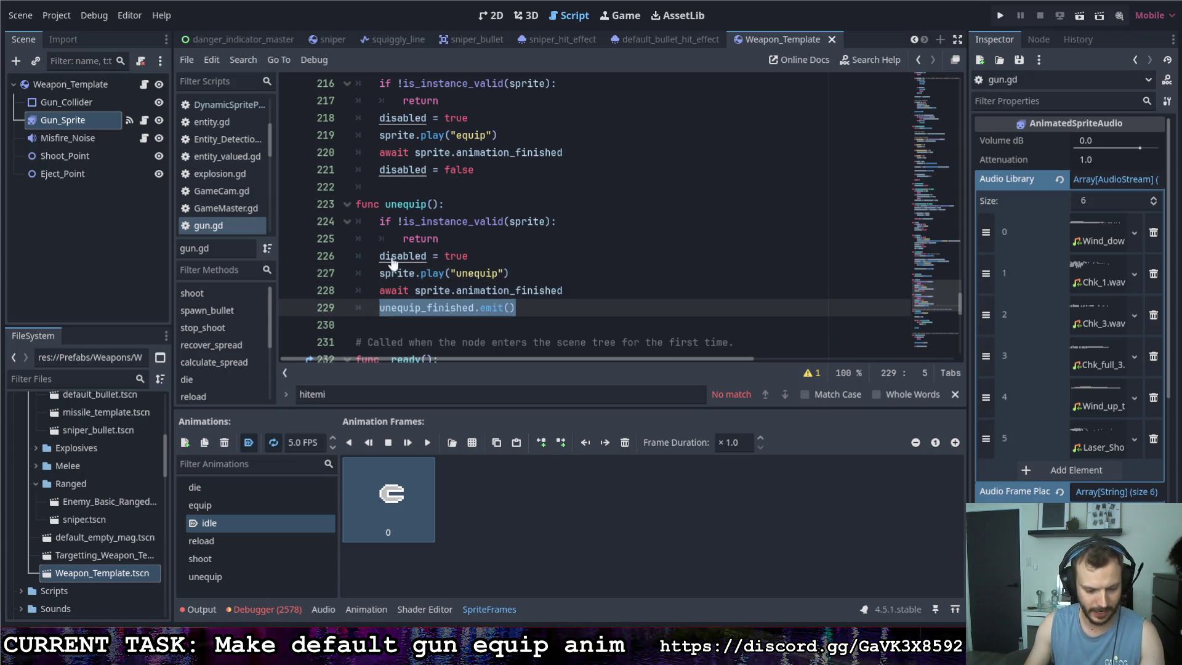
{"action": "left_click", "coordinate": [553, 222]}
{"action": "key", "text": "Return"}
{"action": "type", "text": "unequip_finished.emit()"}
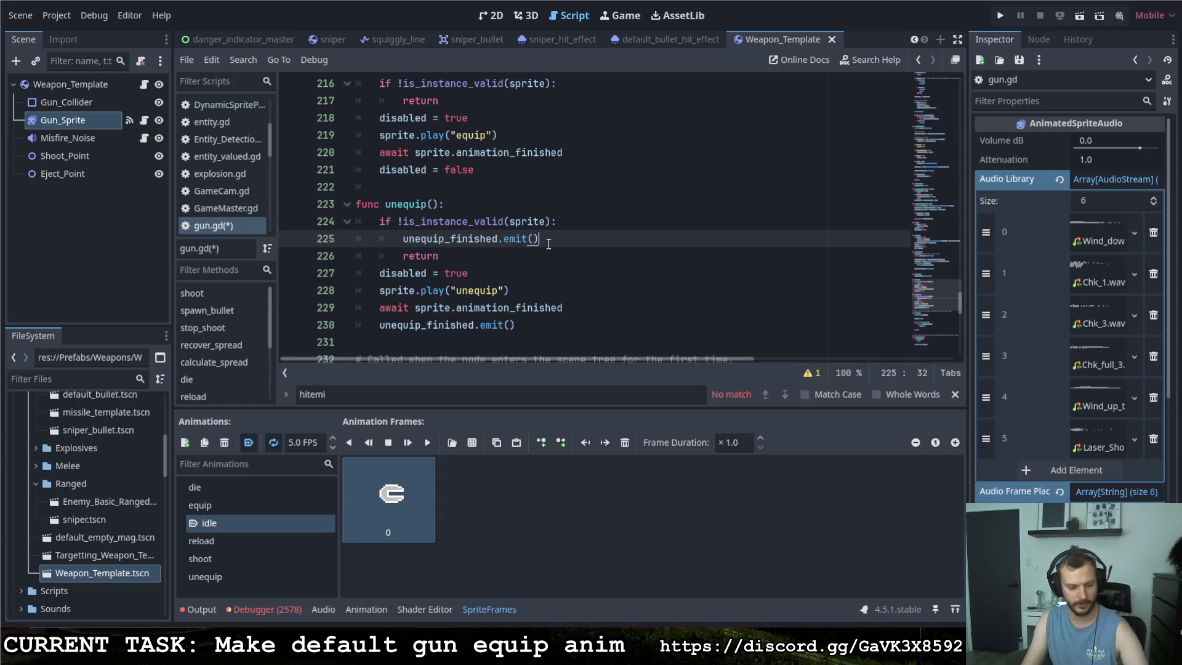
{"action": "key", "text": "ctrl+s"}
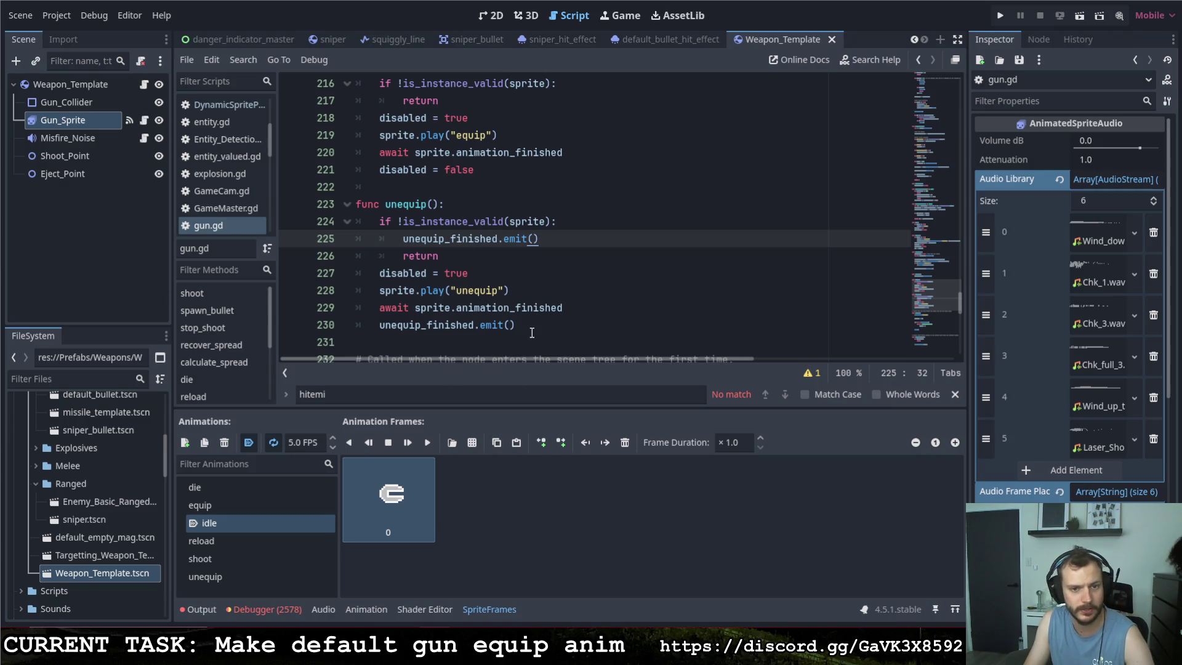
{"action": "left_click", "coordinate": [532, 333]}
{"action": "key", "text": "ctrl+s"}
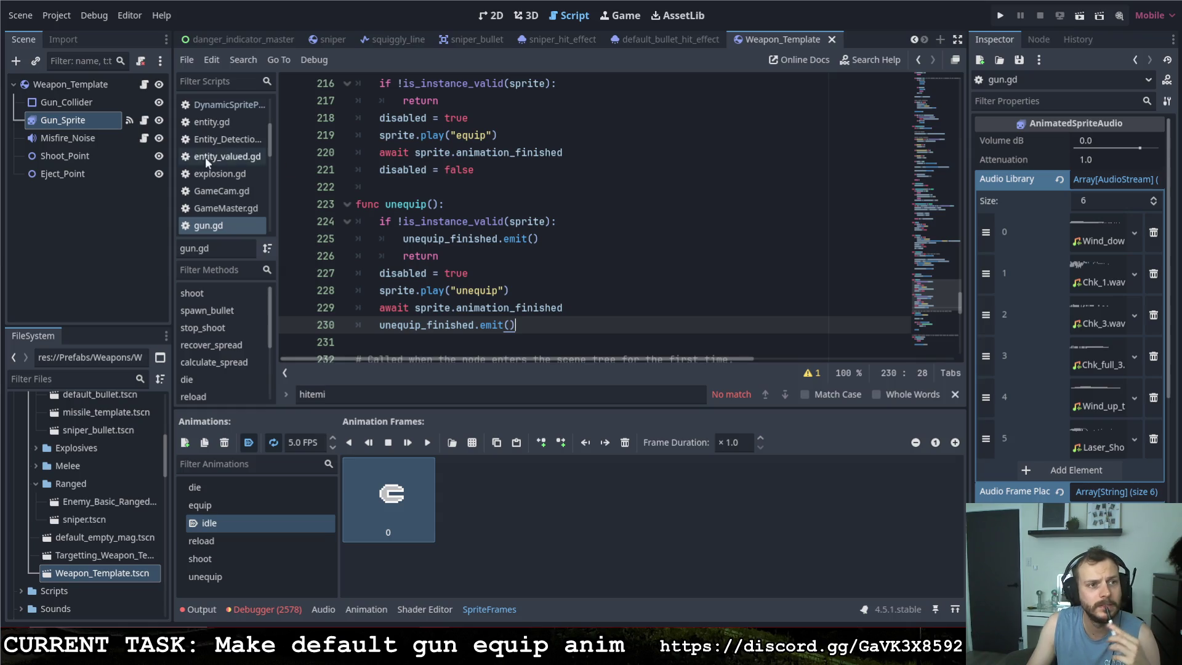
Show Gun_Sprite's signals in the Node dock, review the script, and run the project.
{"action": "left_click", "coordinate": [133, 121]}
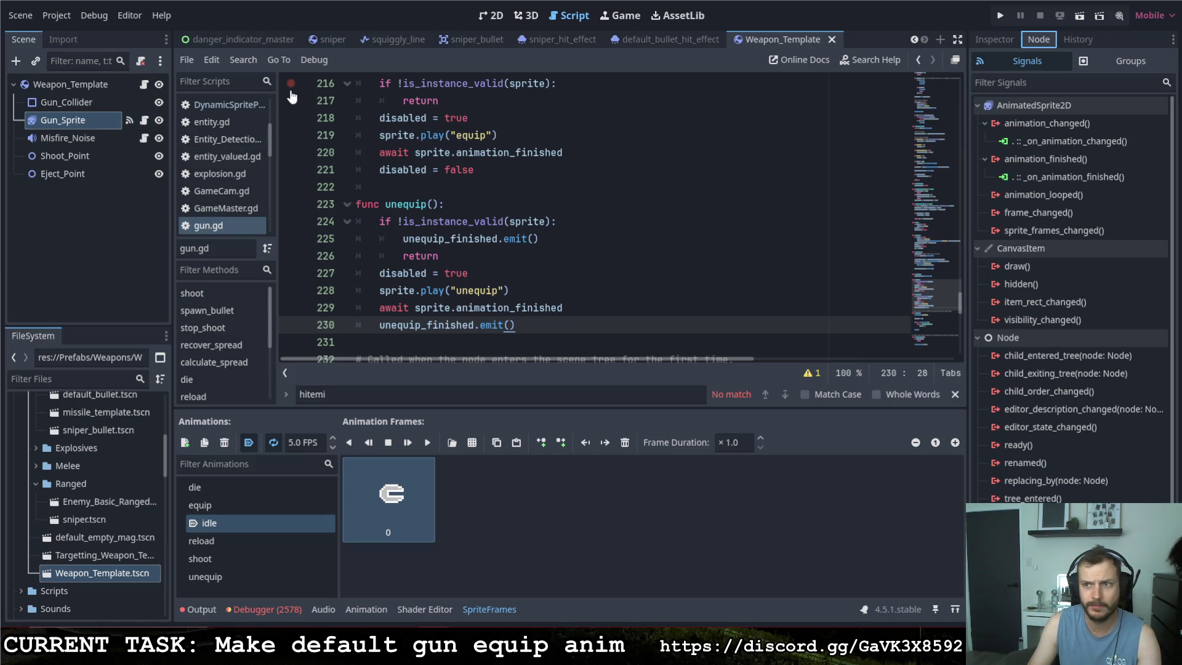
{"action": "scroll", "coordinate": [410, 220], "scroll_direction": "down", "scroll_amount": 10}
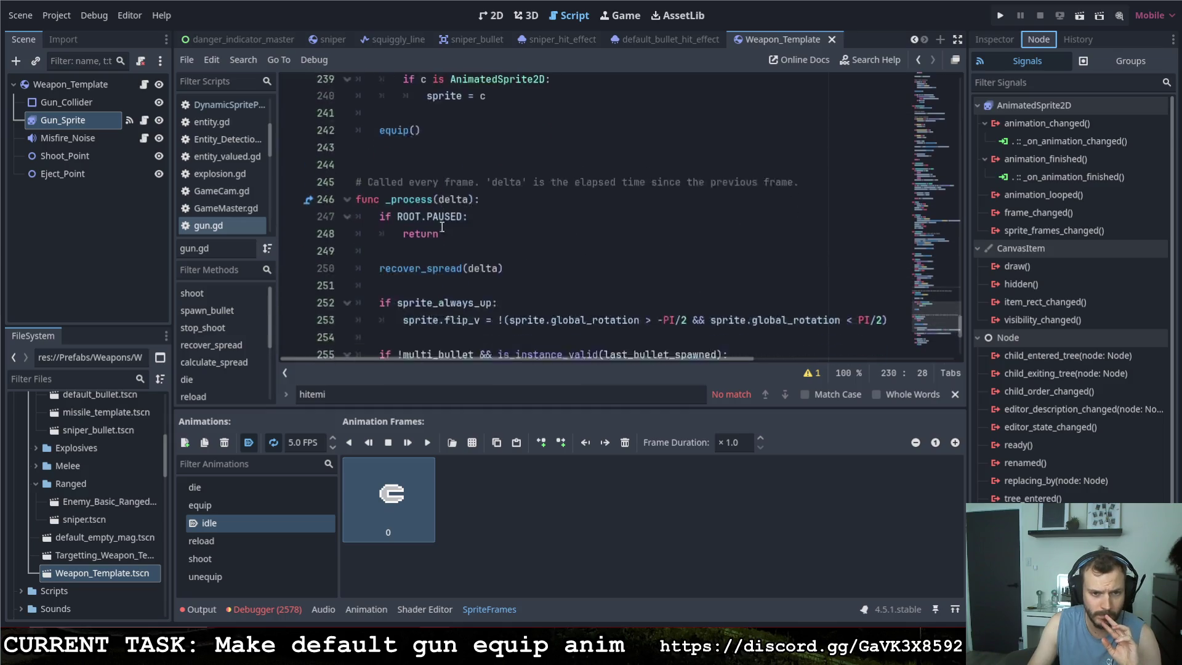
{"action": "scroll", "coordinate": [441, 240], "scroll_direction": "up", "scroll_amount": 6}
{"action": "scroll", "coordinate": [441, 239], "scroll_direction": "up", "scroll_amount": 6}
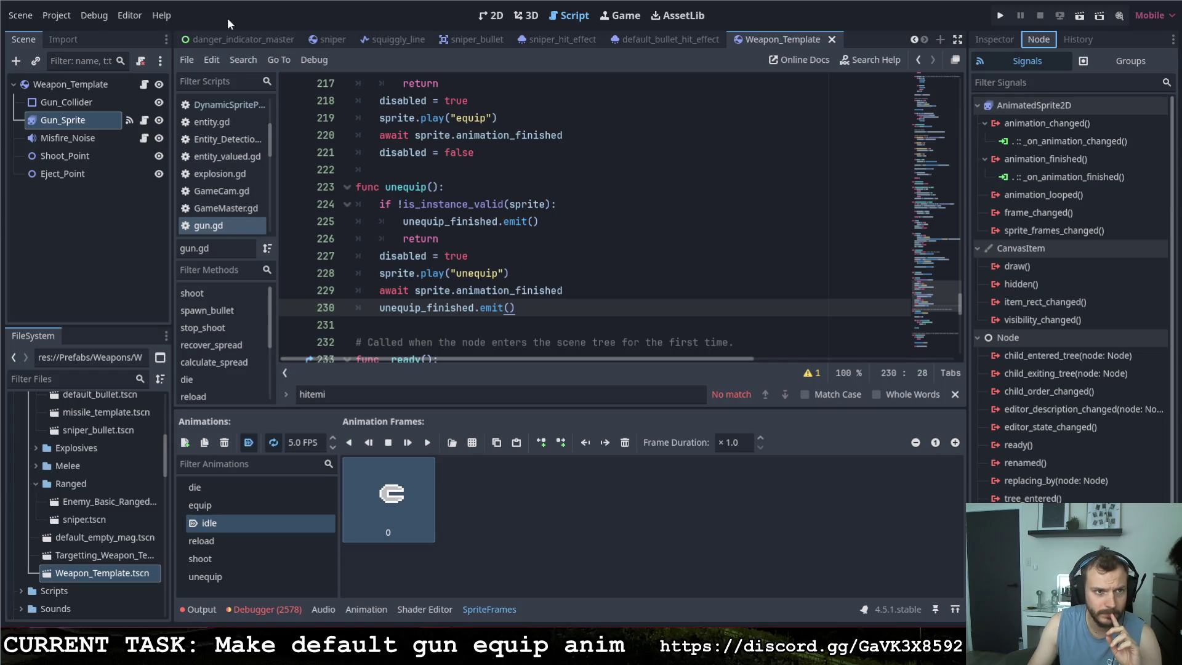
{"action": "left_click", "coordinate": [1002, 19]}
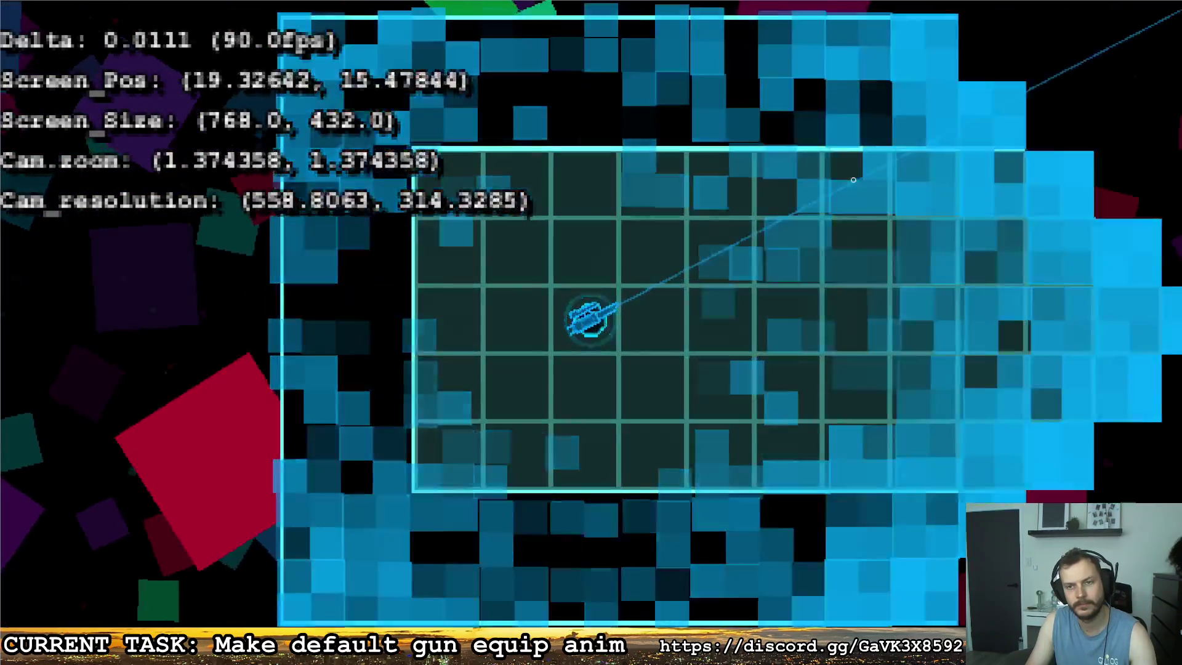
Walk right in the game, then quit through the pause menu's X.
{"action": "key", "text": "d"}
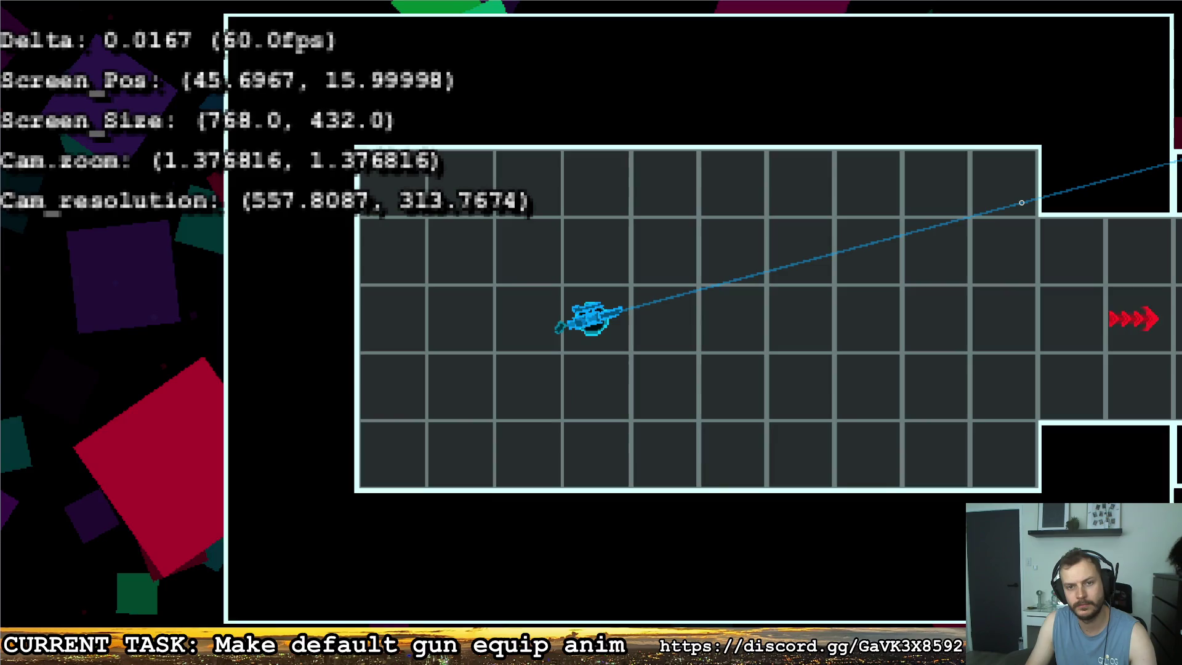
{"action": "key", "text": "Escape"}
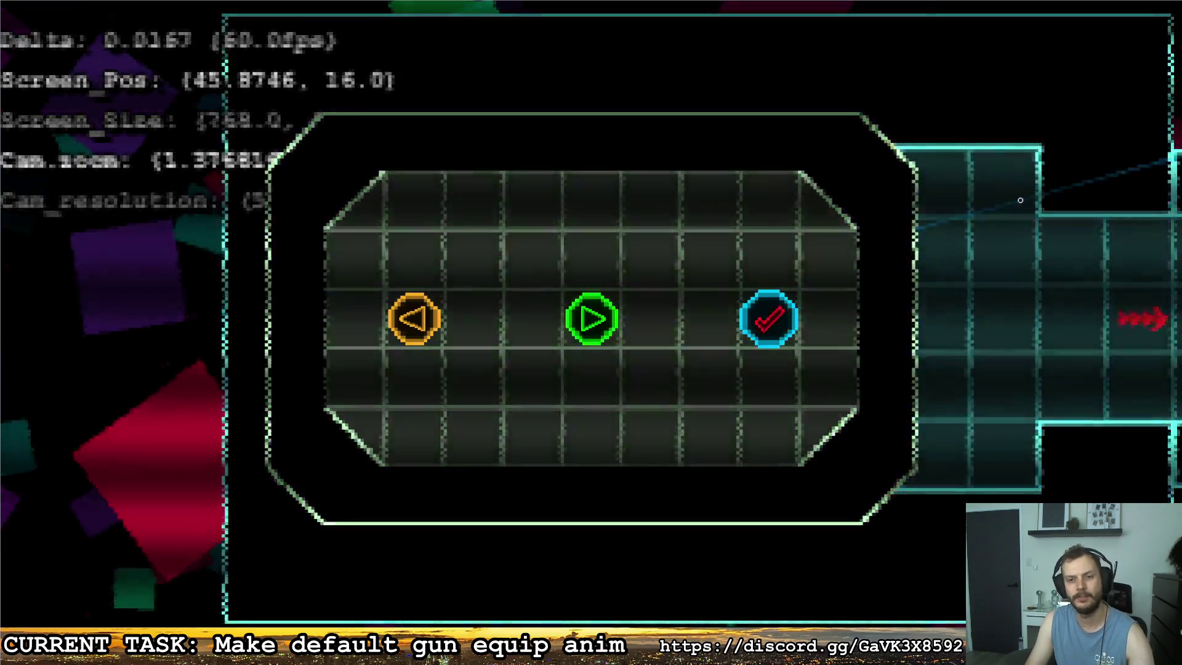
{"action": "left_click", "coordinate": [769, 318]}
Open the sniper scene, select Gun_Collider, and go to the equip() header in gun.gd.
{"action": "left_click", "coordinate": [321, 45]}
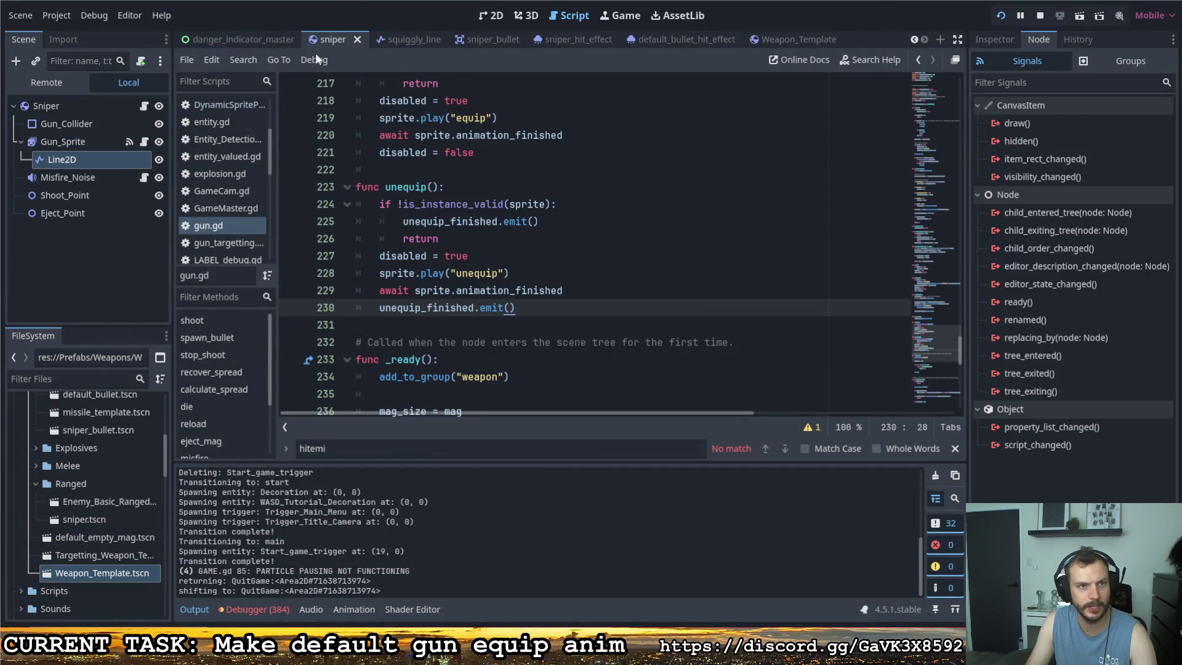
{"action": "left_click", "coordinate": [146, 105]}
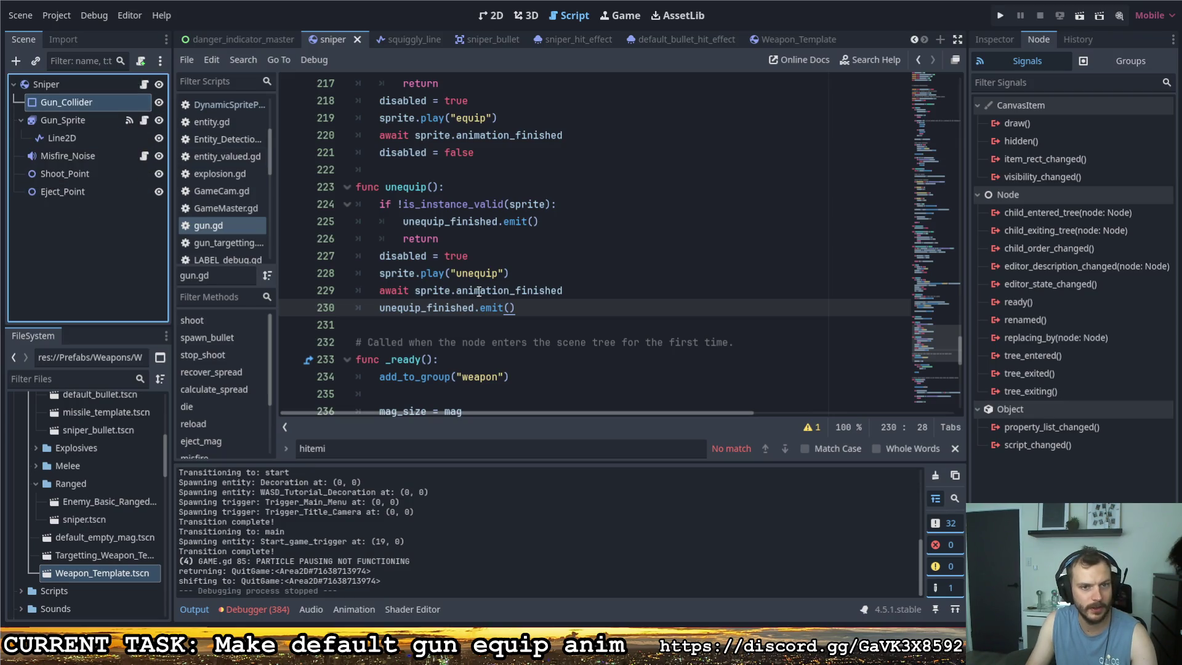
{"action": "scroll", "coordinate": [479, 291], "scroll_direction": "up", "scroll_amount": 2}
{"action": "left_click", "coordinate": [457, 150]}
Insert 'await get_tree().create_timer(5)' after disabled = true in equip().
{"action": "key", "text": "Return"}
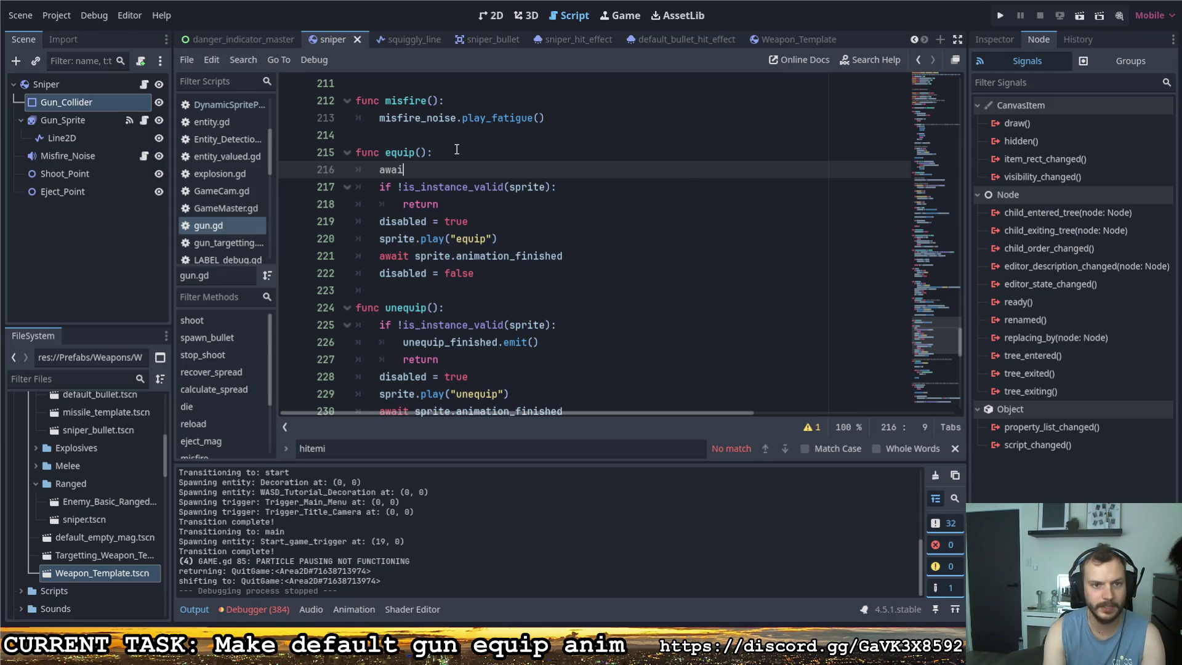
{"action": "key", "text": "BackSpace"}
{"action": "key", "text": "BackSpace"}
{"action": "key", "text": "BackSpace"}
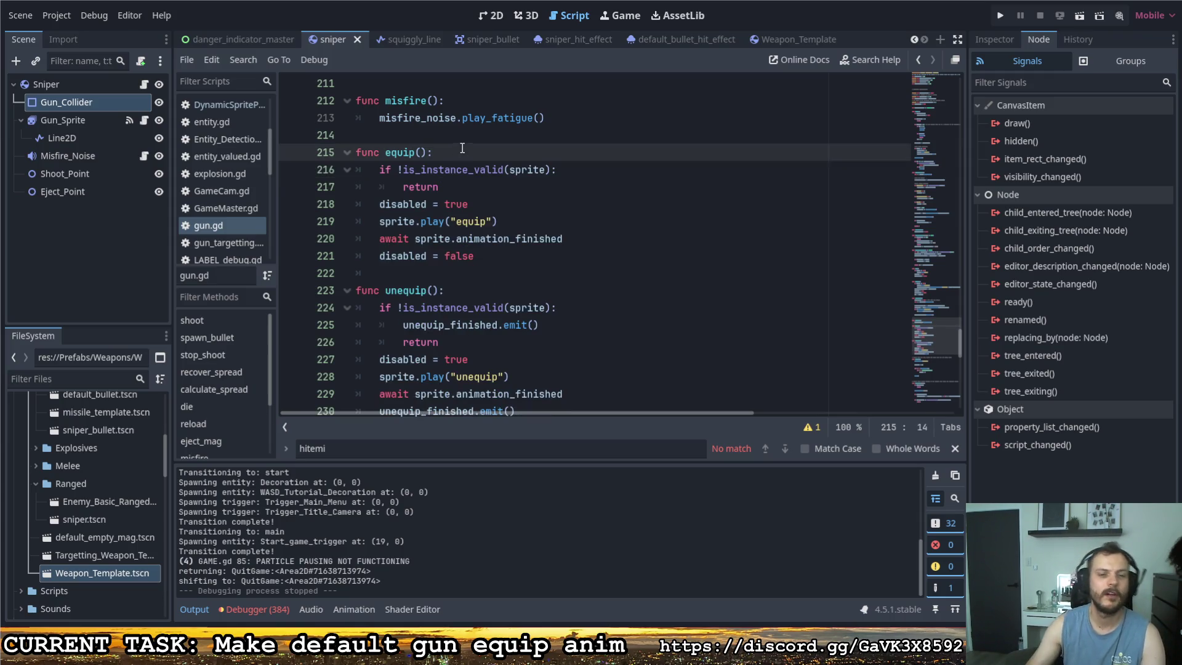
{"action": "left_click", "coordinate": [534, 200]}
{"action": "key", "text": "Return"}
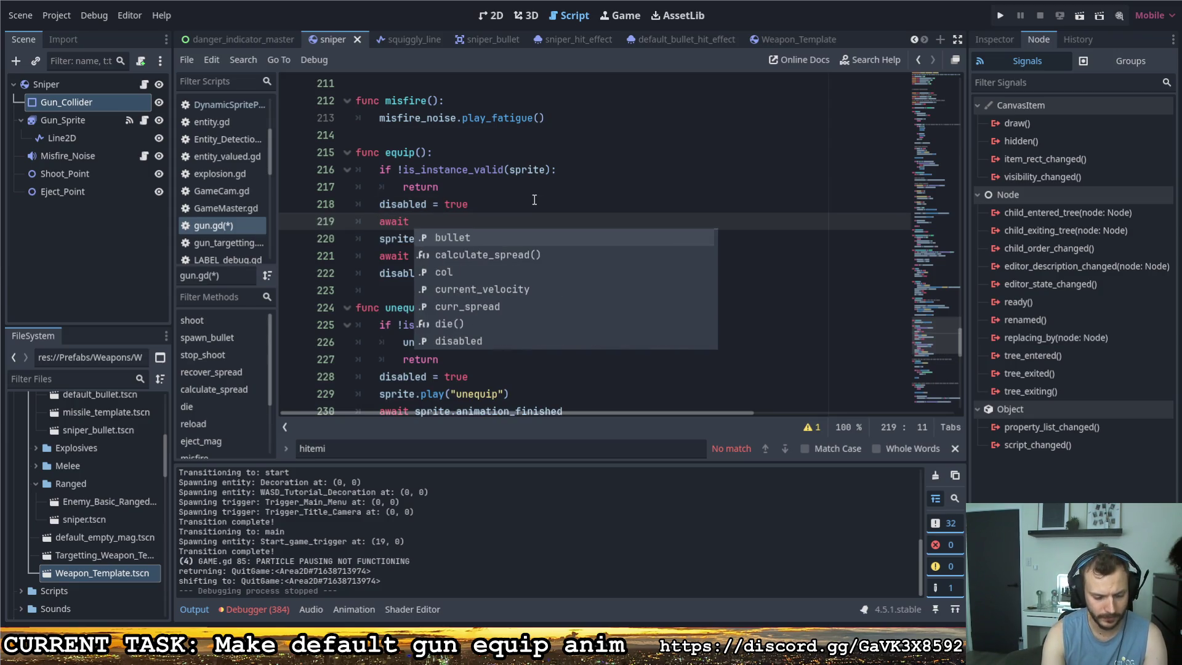
{"action": "type", "text": "get_tree"}
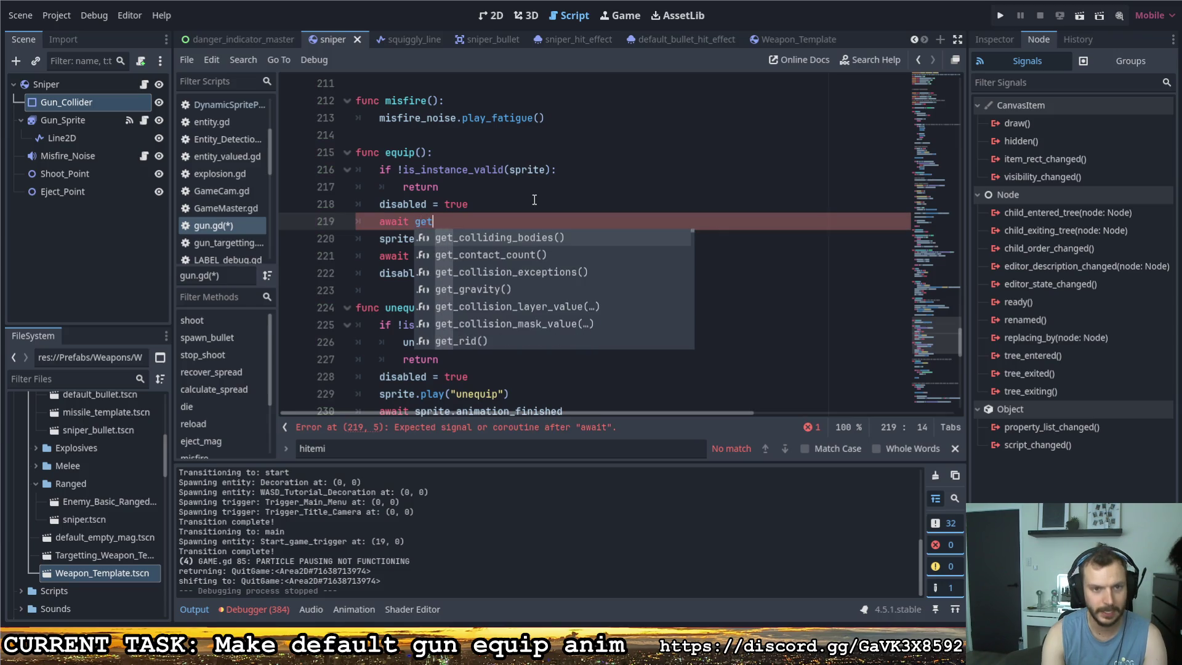
{"action": "key", "text": "Return"}
{"action": "type", "text": ".crea"}
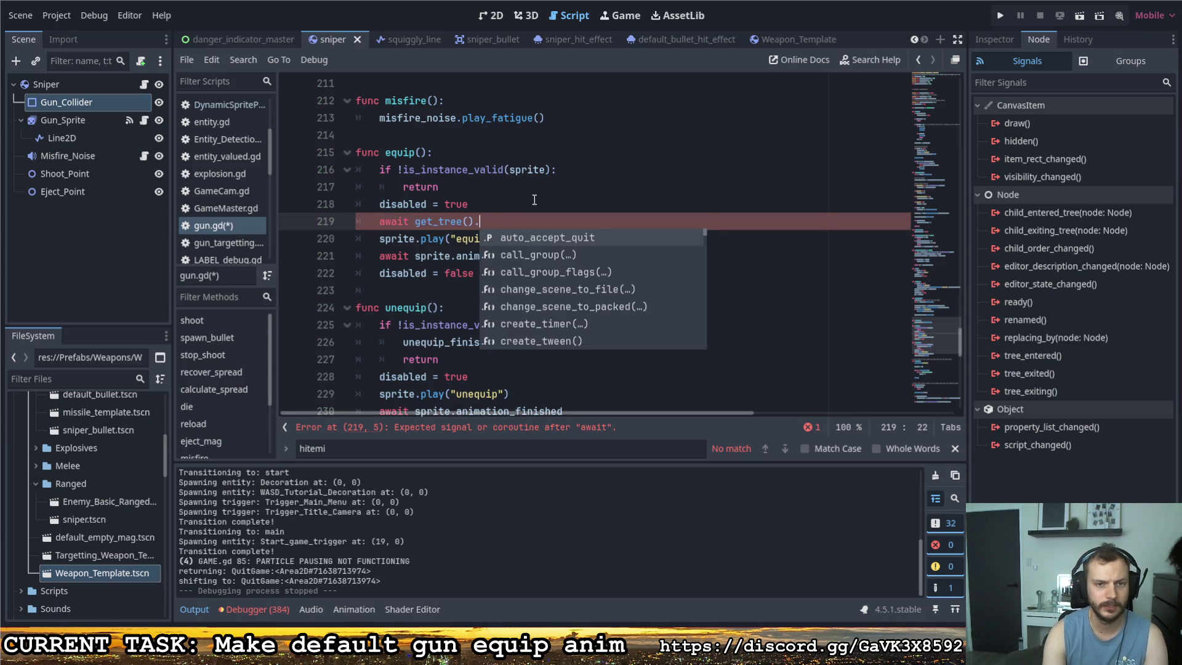
{"action": "key", "text": "Return"}
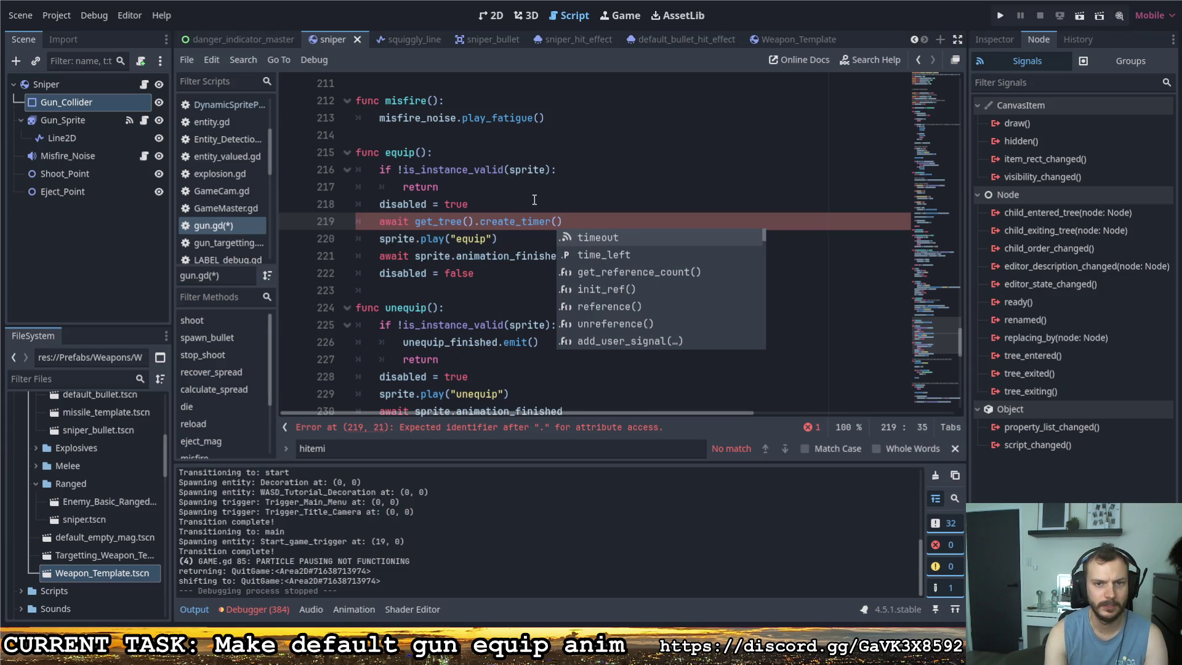
{"action": "key", "text": "BackSpace"}
{"action": "type", "text": "5"}
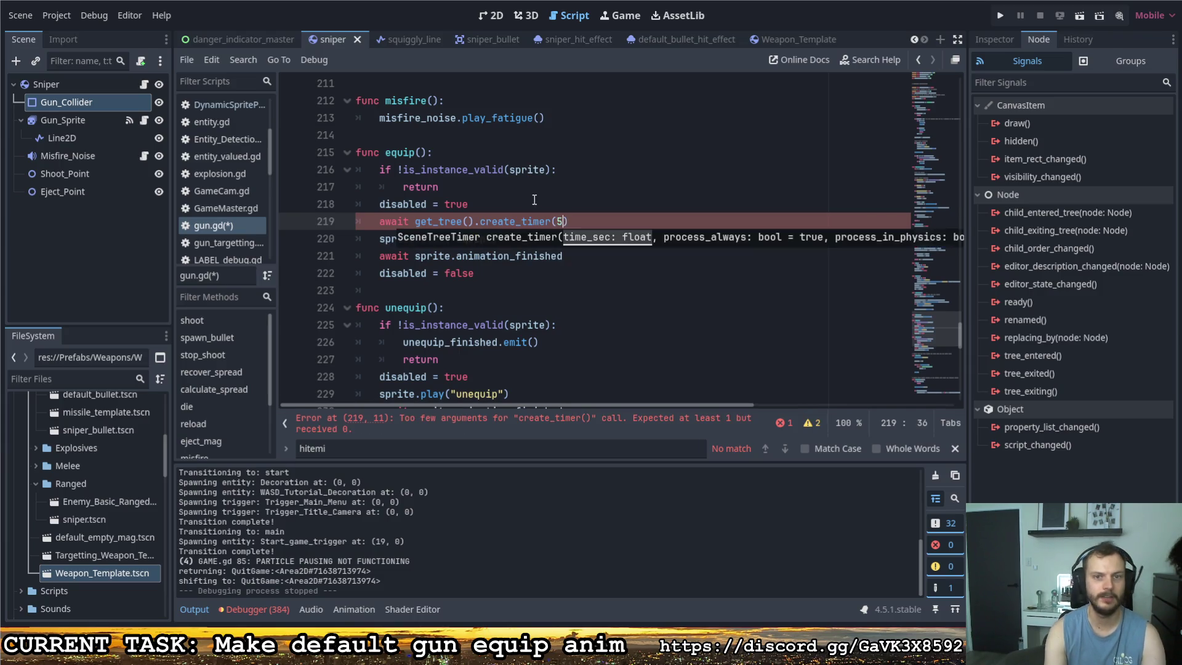
Complete the line with .timeout, save gun.gd, and run the game with F5.
{"action": "left_click", "coordinate": [578, 221]}
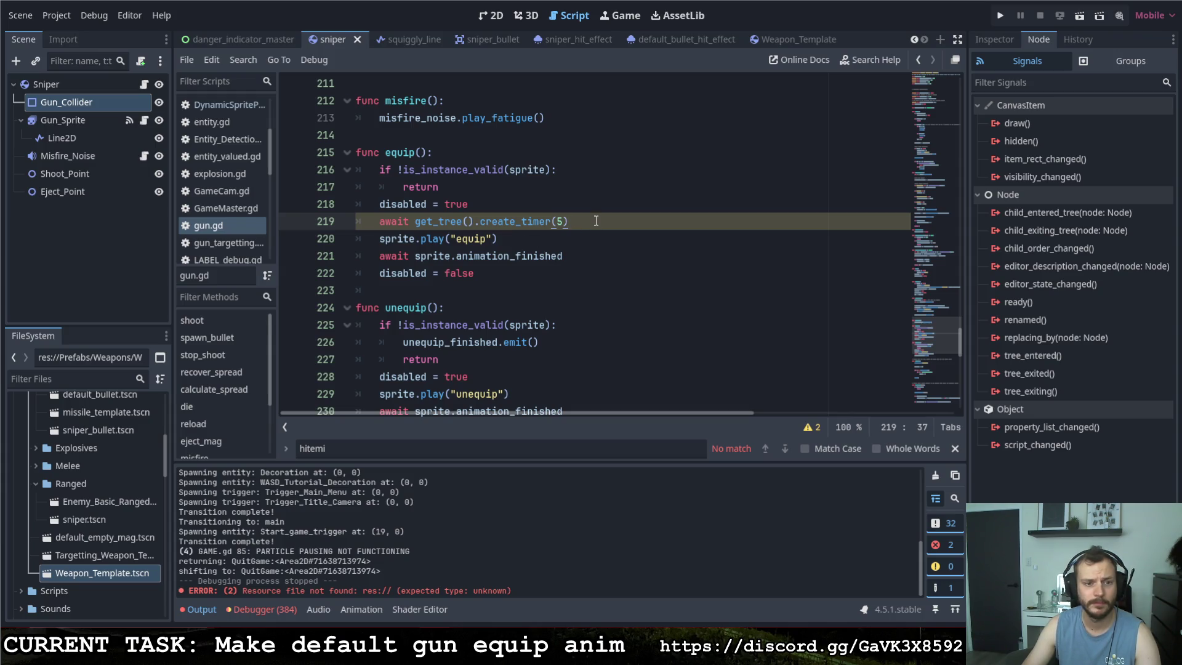
{"action": "left_click", "coordinate": [956, 448]}
{"action": "type", "text": ".time"}
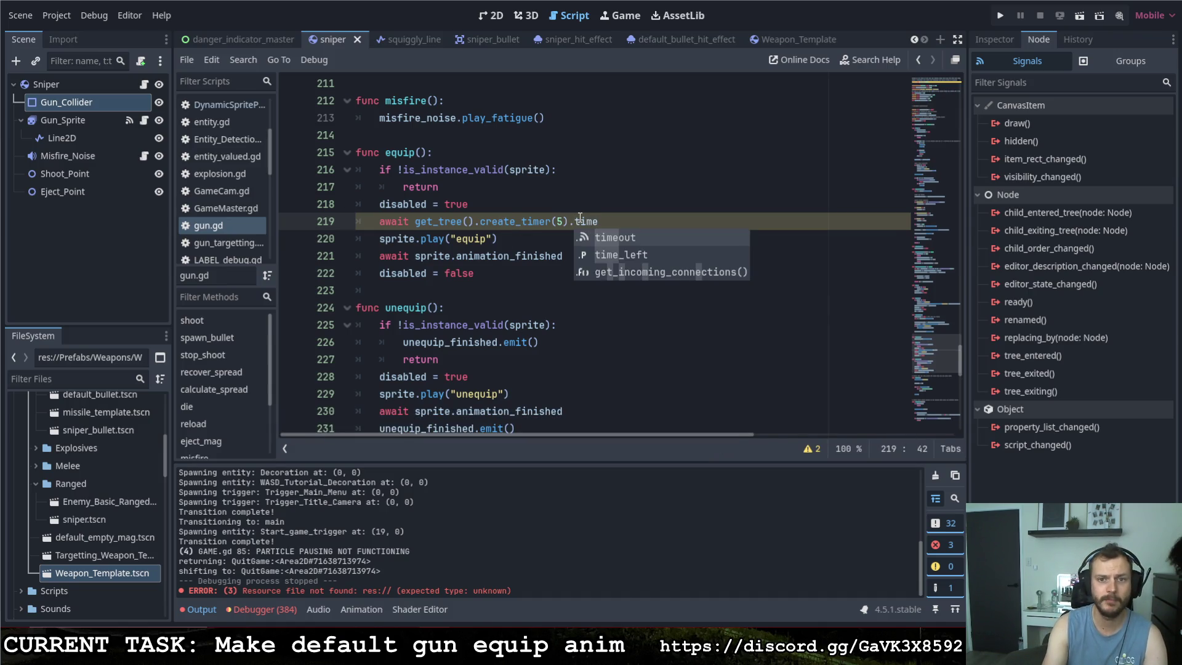
{"action": "key", "text": "Return"}
{"action": "key", "text": "ctrl+s"}
{"action": "left_click", "coordinate": [803, 209]}
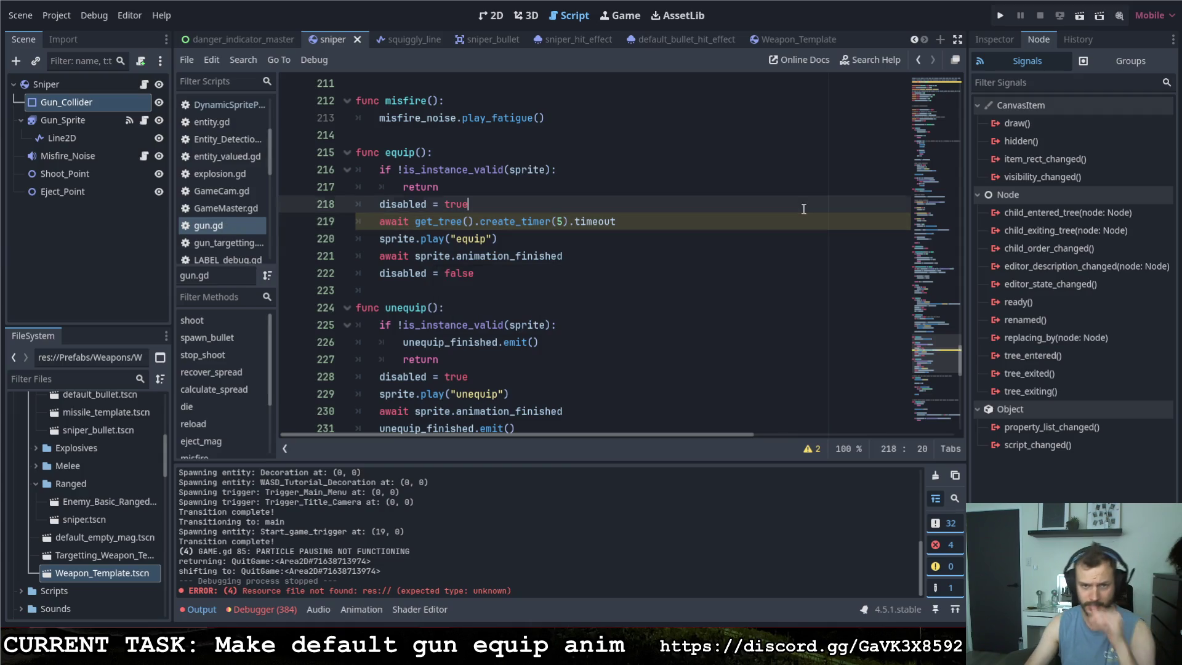
{"action": "key", "text": "F5"}
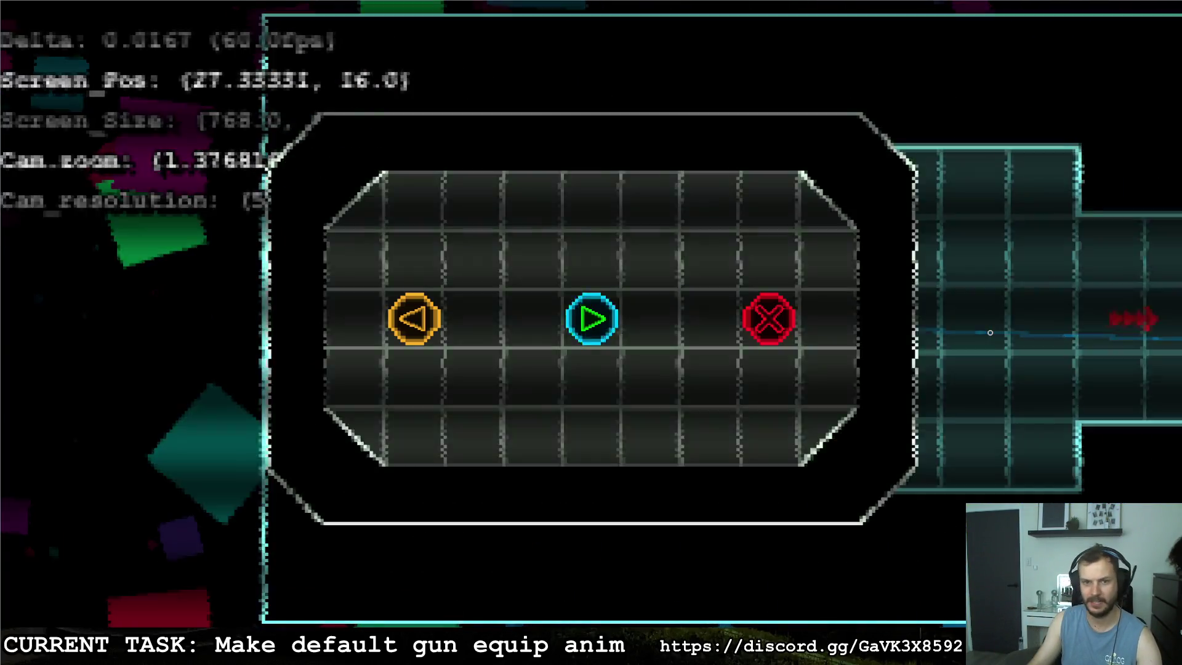
Stop the game with F8, relaunch it, quit from the pause menu, and close Calculator.
{"action": "key", "text": "F8"}
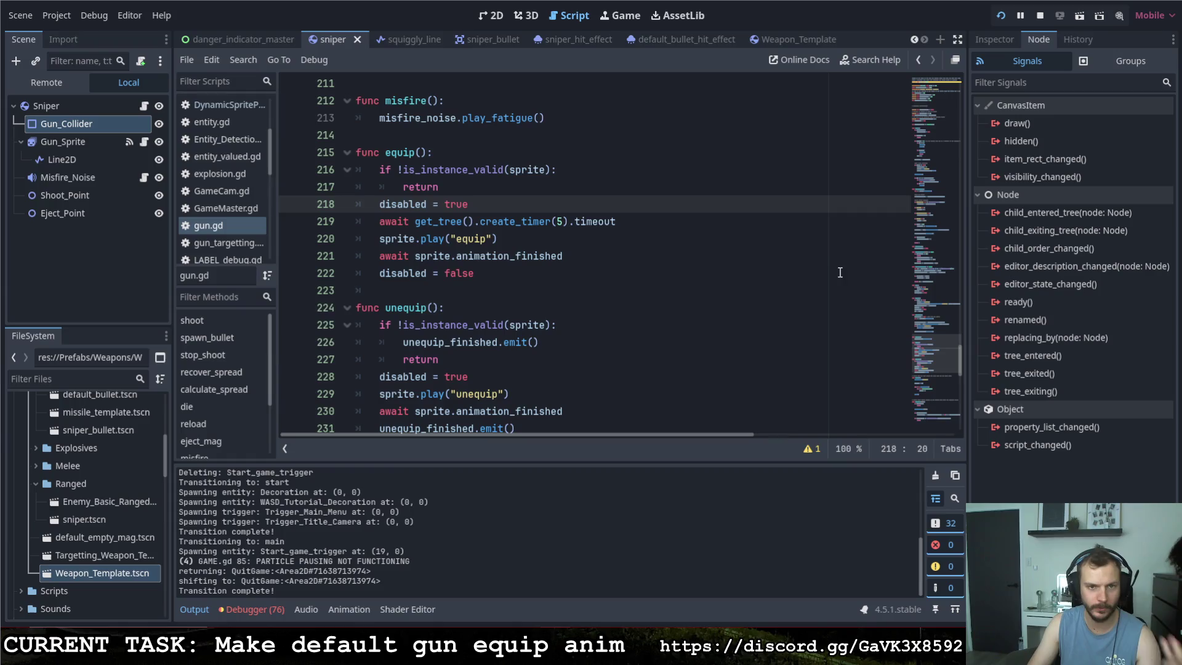
{"action": "left_click", "coordinate": [1001, 16]}
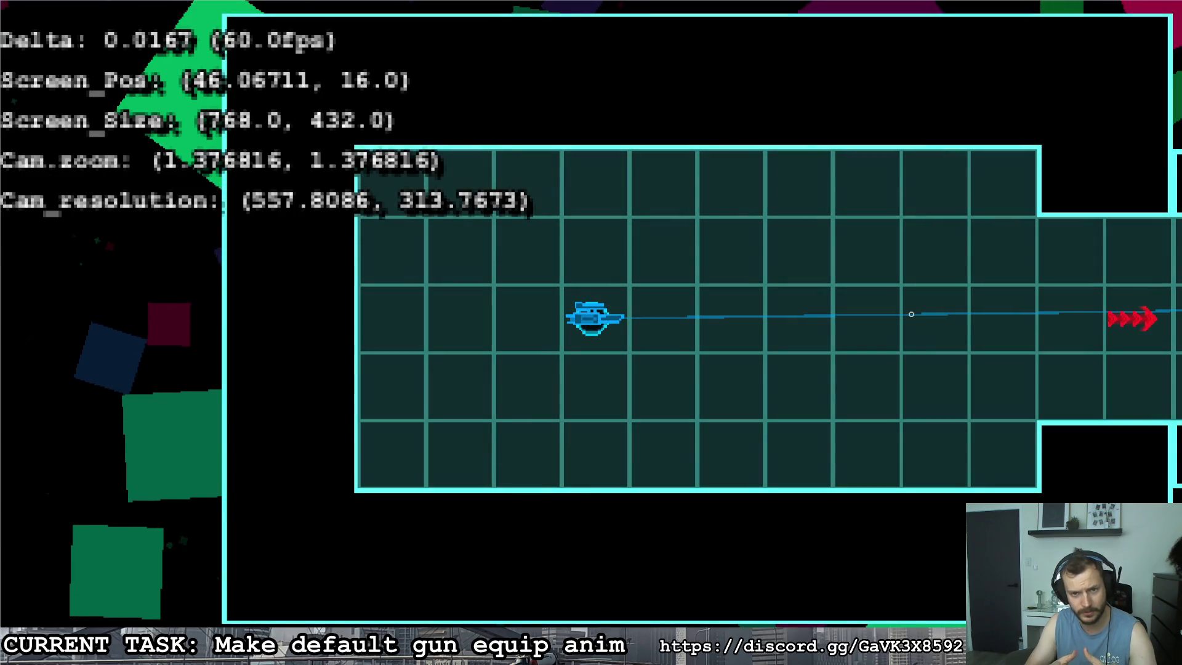
{"action": "key", "text": "Escape"}
{"action": "left_click", "coordinate": [769, 318]}
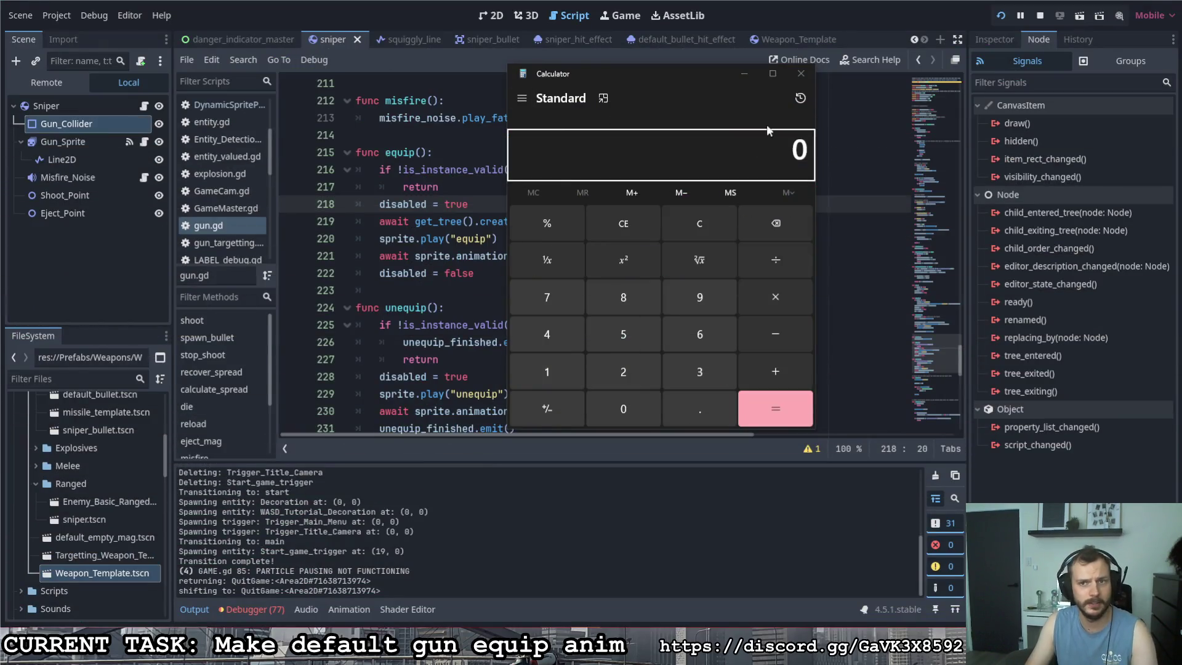
{"action": "left_click", "coordinate": [801, 73]}
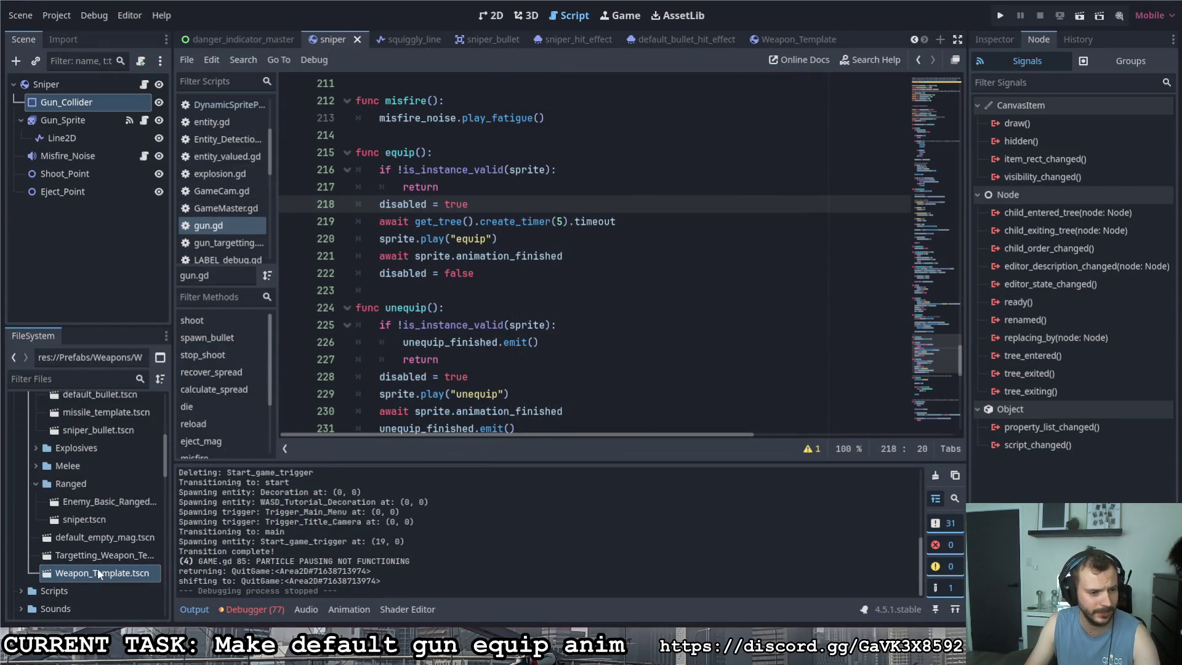
Close the danger_indicator and danger_indicator_master scene tabs.
{"action": "scroll", "coordinate": [347, 40], "scroll_direction": "up", "scroll_amount": 3}
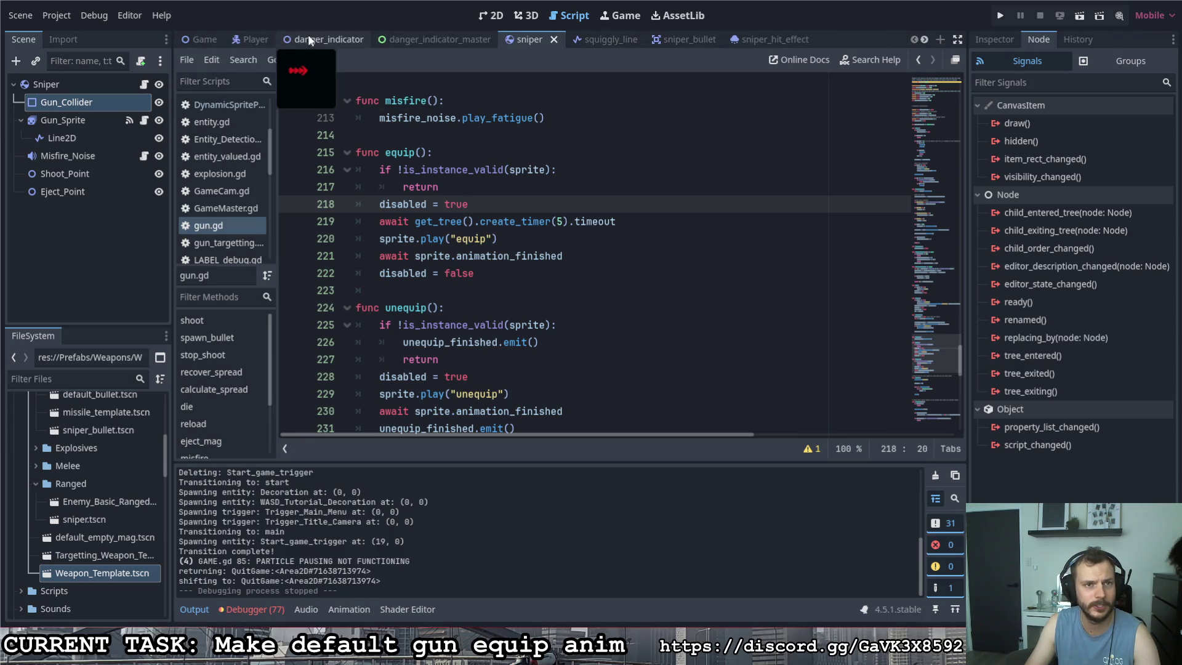
{"action": "right_click", "coordinate": [326, 34]}
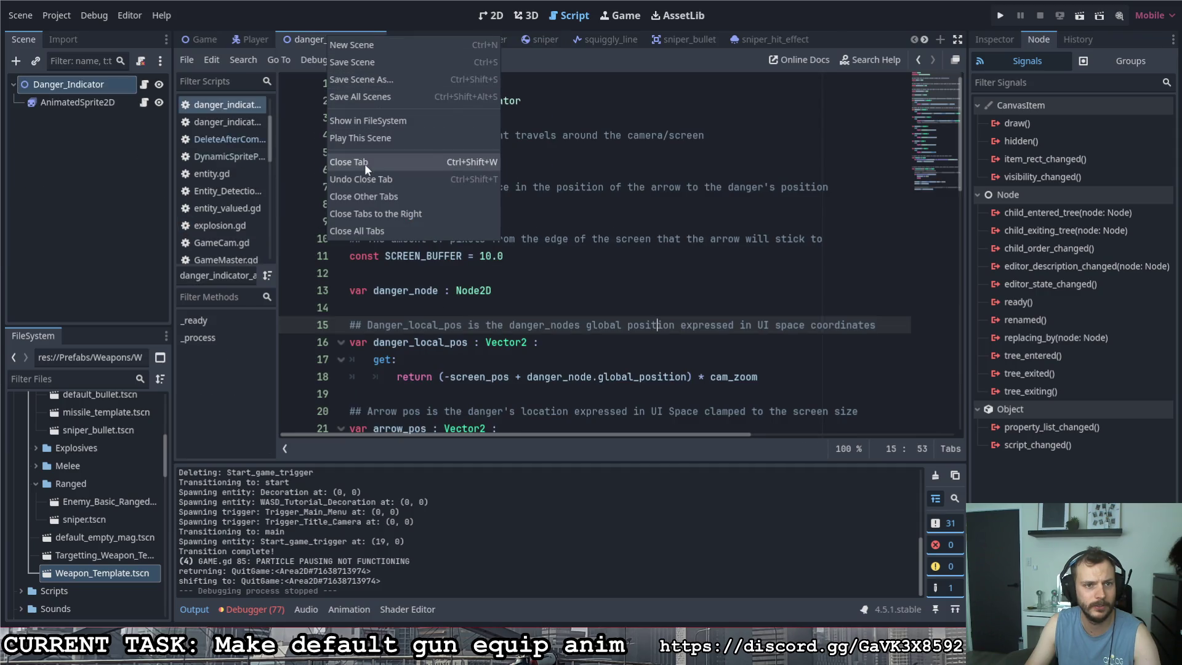
{"action": "left_click", "coordinate": [364, 163]}
{"action": "right_click", "coordinate": [329, 39]}
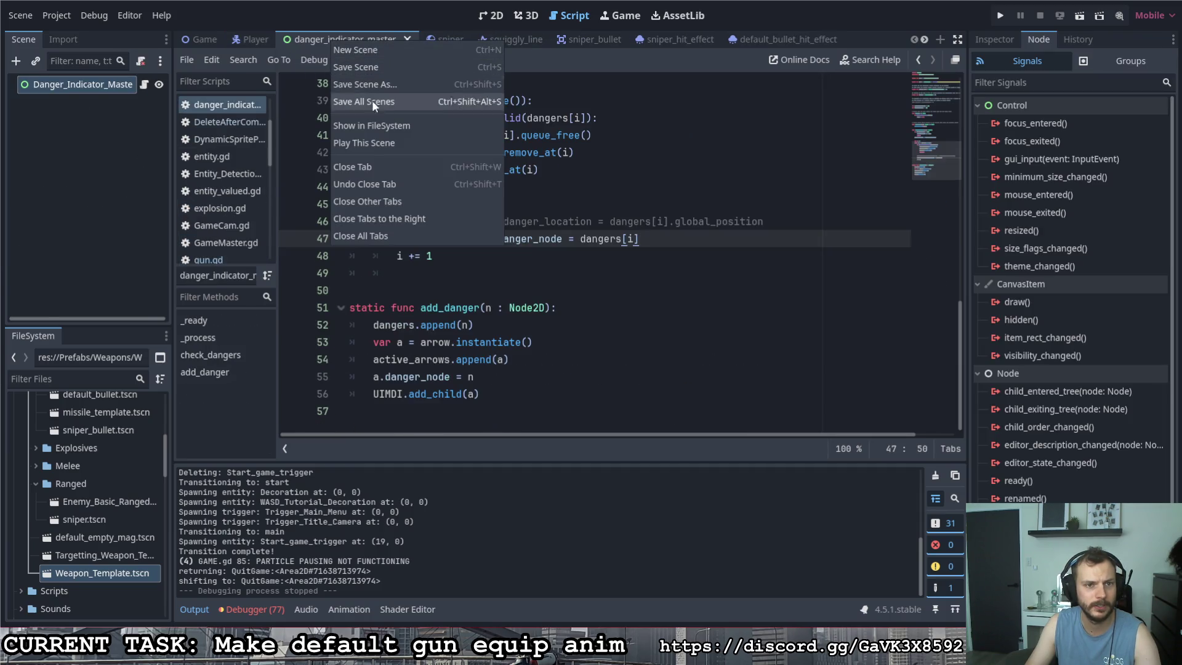
{"action": "left_click", "coordinate": [366, 166]}
Close squiggly_line and the tabs to its right, leaving the Player scene showing.
{"action": "right_click", "coordinate": [368, 39]}
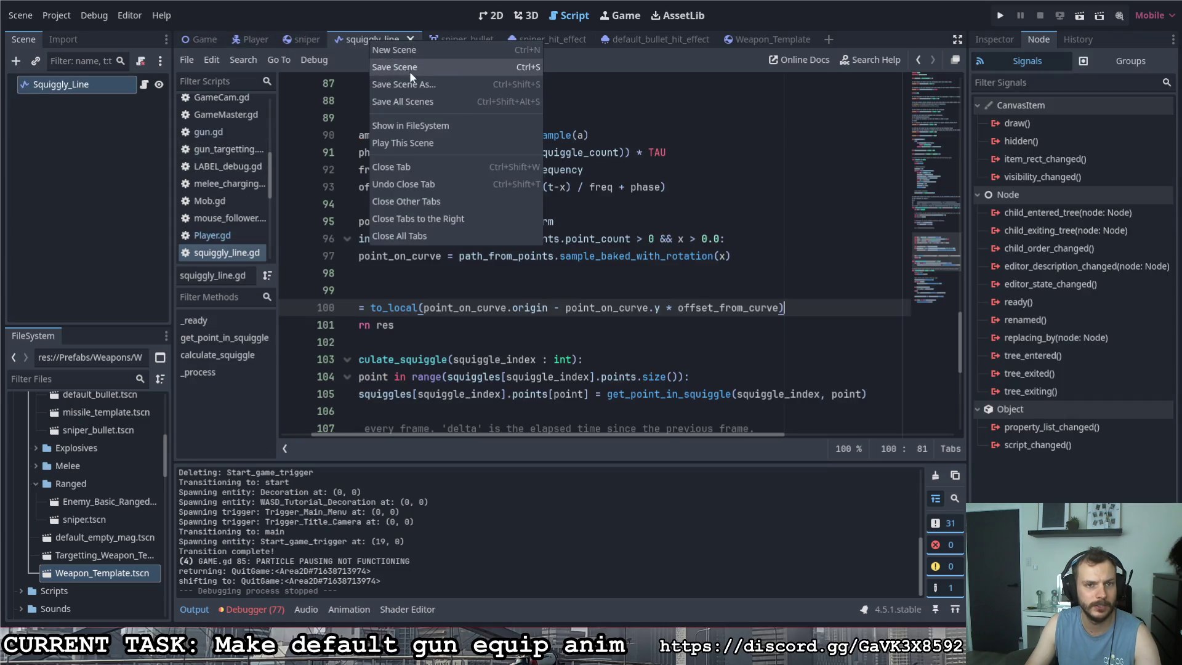
{"action": "left_click", "coordinate": [427, 218]}
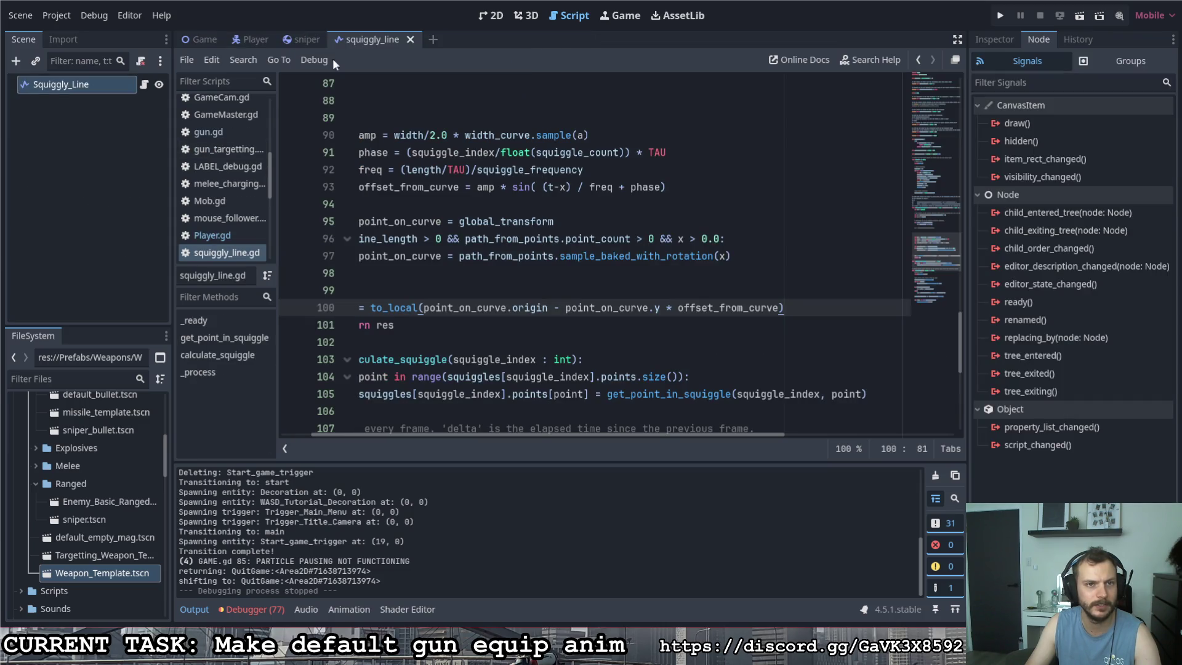
{"action": "left_click", "coordinate": [257, 39]}
{"action": "right_click", "coordinate": [369, 40]}
{"action": "left_click", "coordinate": [424, 163]}
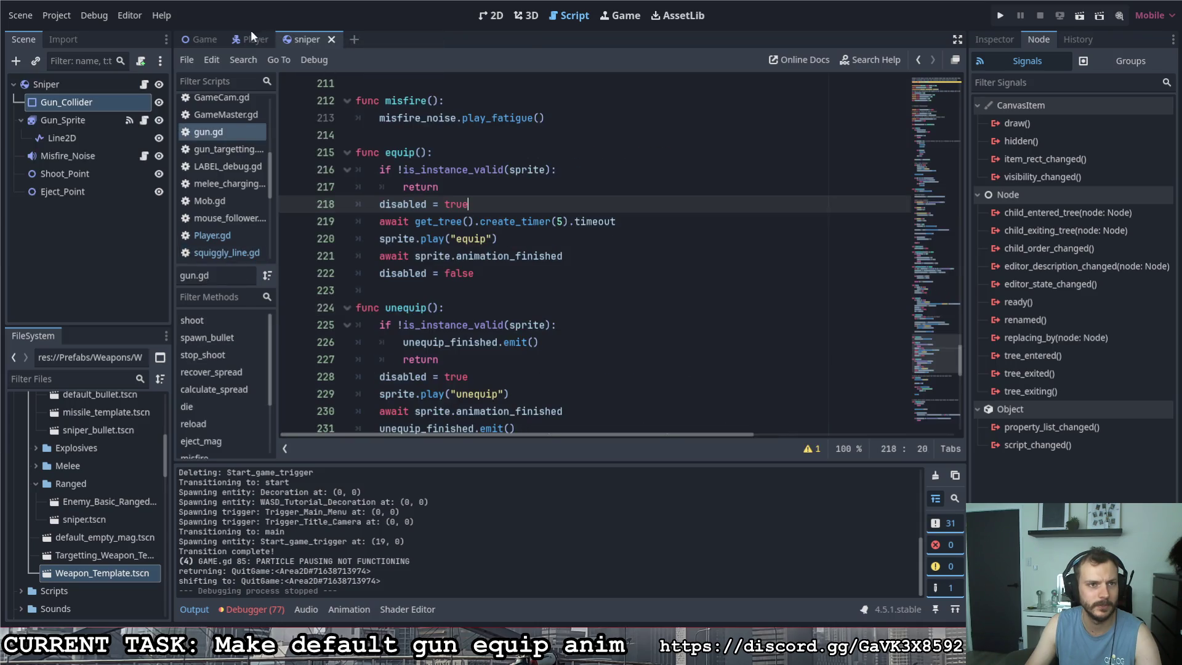
{"action": "left_click", "coordinate": [252, 39]}
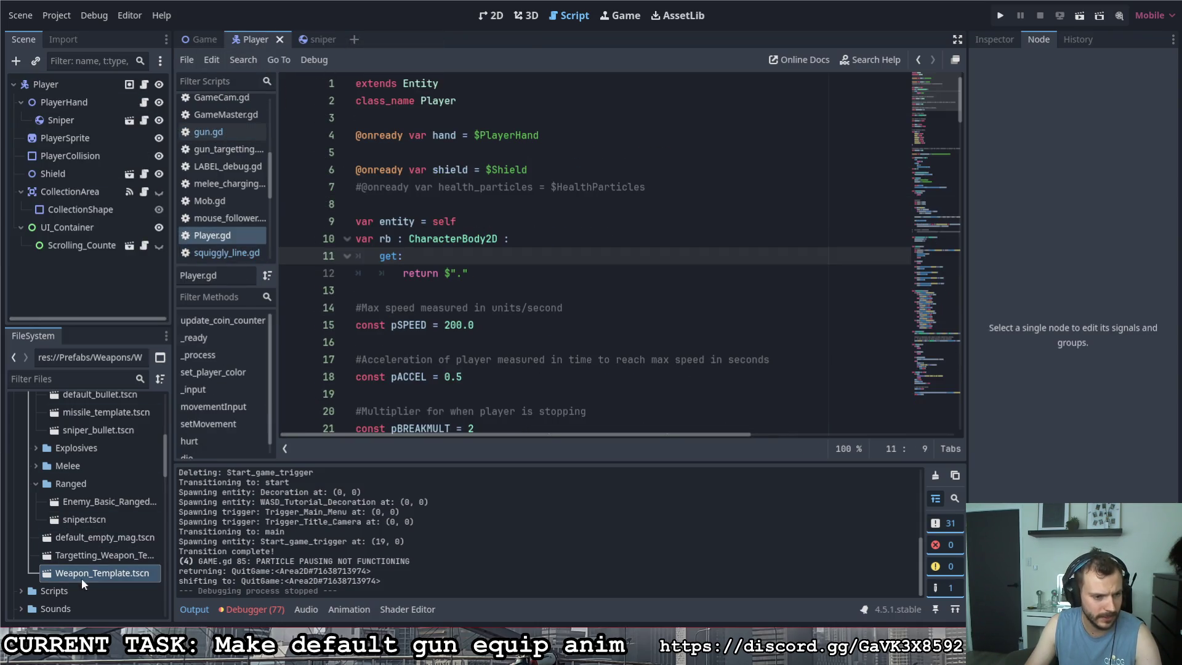
Instance Weapon_Template.tscn under PlayerHand, delete the Sniper node, and run with F5.
{"action": "left_click_drag", "start_coordinate": [81, 575], "coordinate": [66, 131]}
{"action": "right_click", "coordinate": [65, 139]}
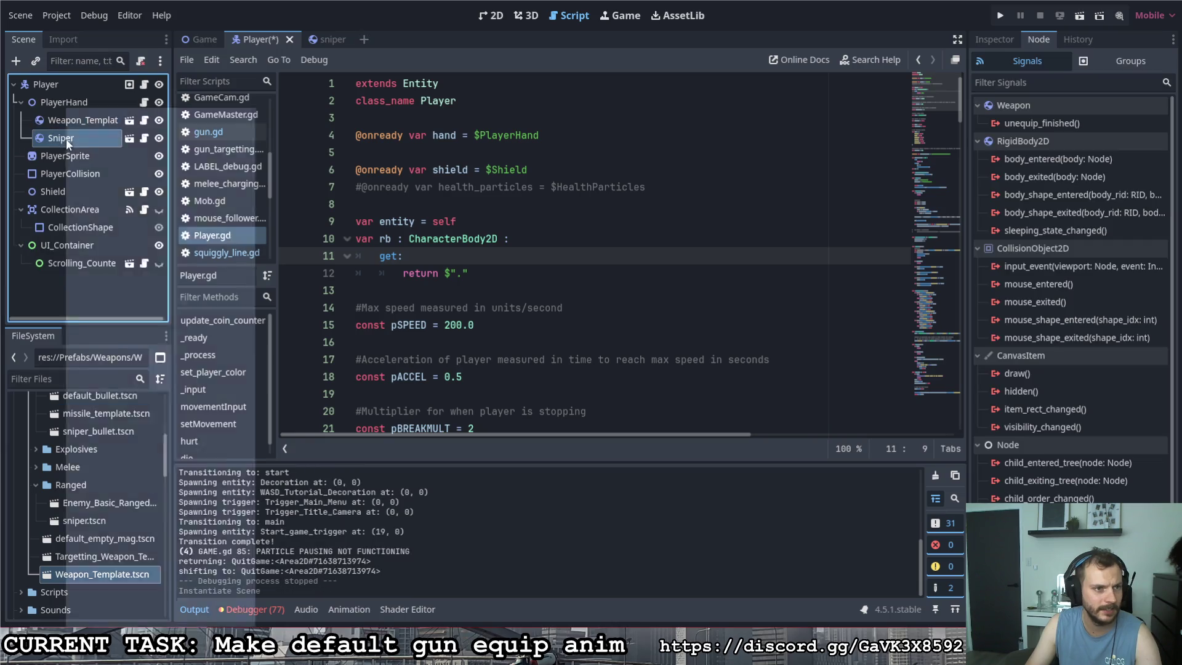
{"action": "left_click", "coordinate": [120, 616]}
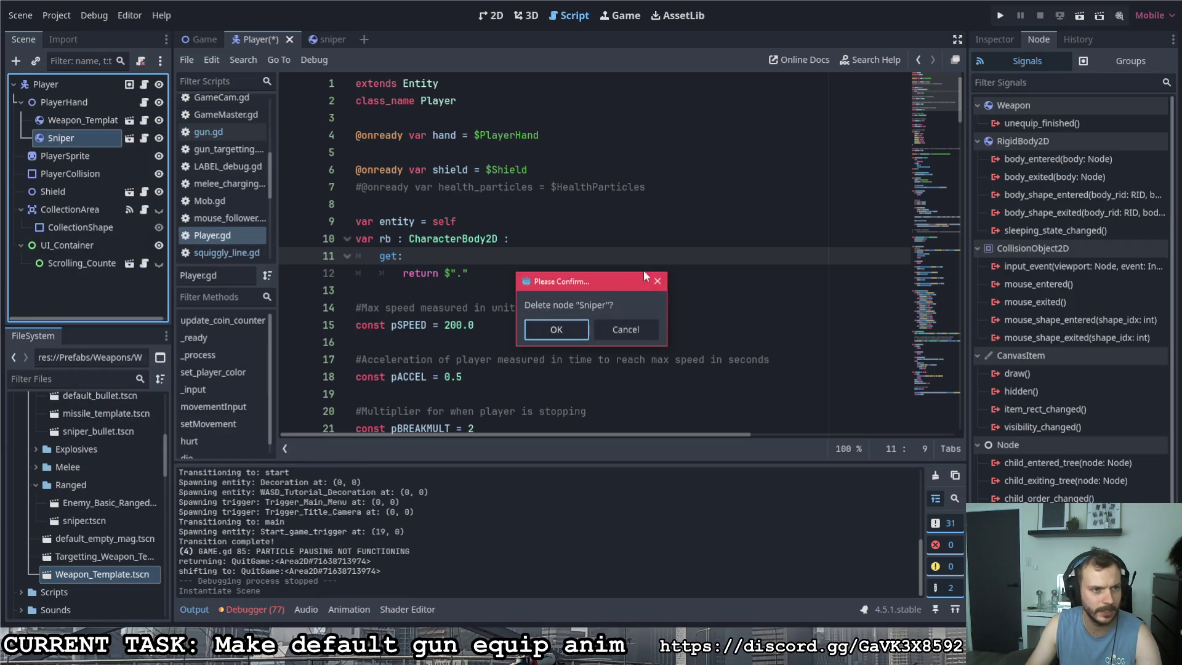
{"action": "left_click", "coordinate": [557, 329]}
{"action": "key", "text": "F5"}
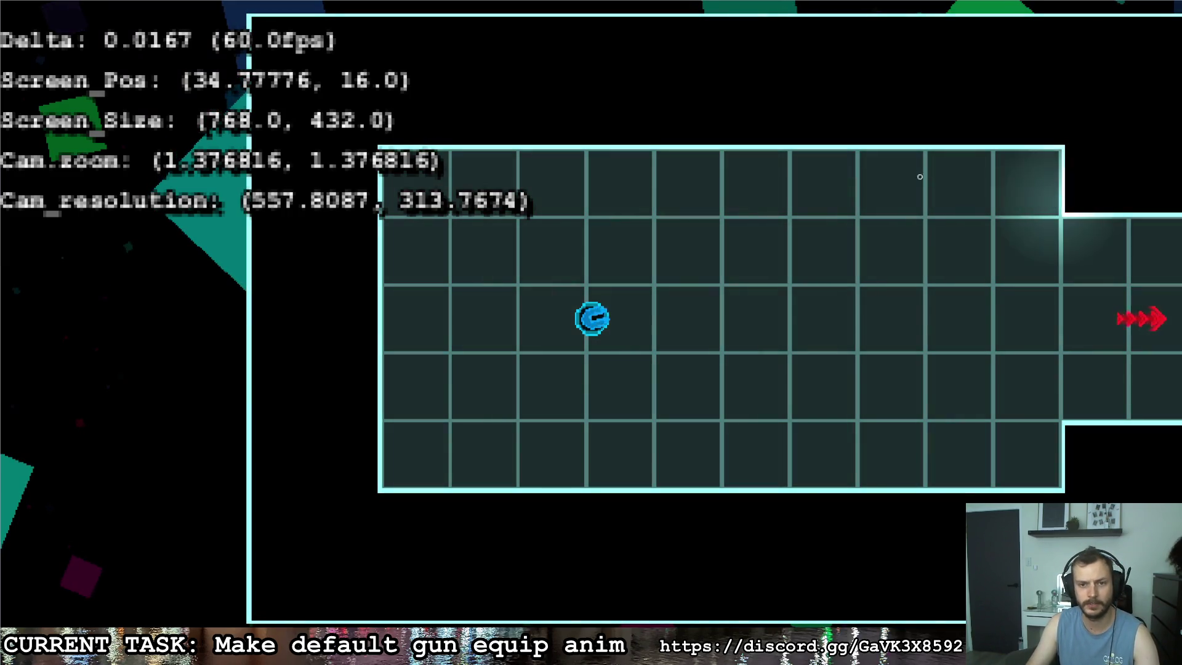
Fire the Weapon_Template gun twice while walking right, then quit from the pause menu.
{"action": "left_click", "coordinate": [889, 157]}
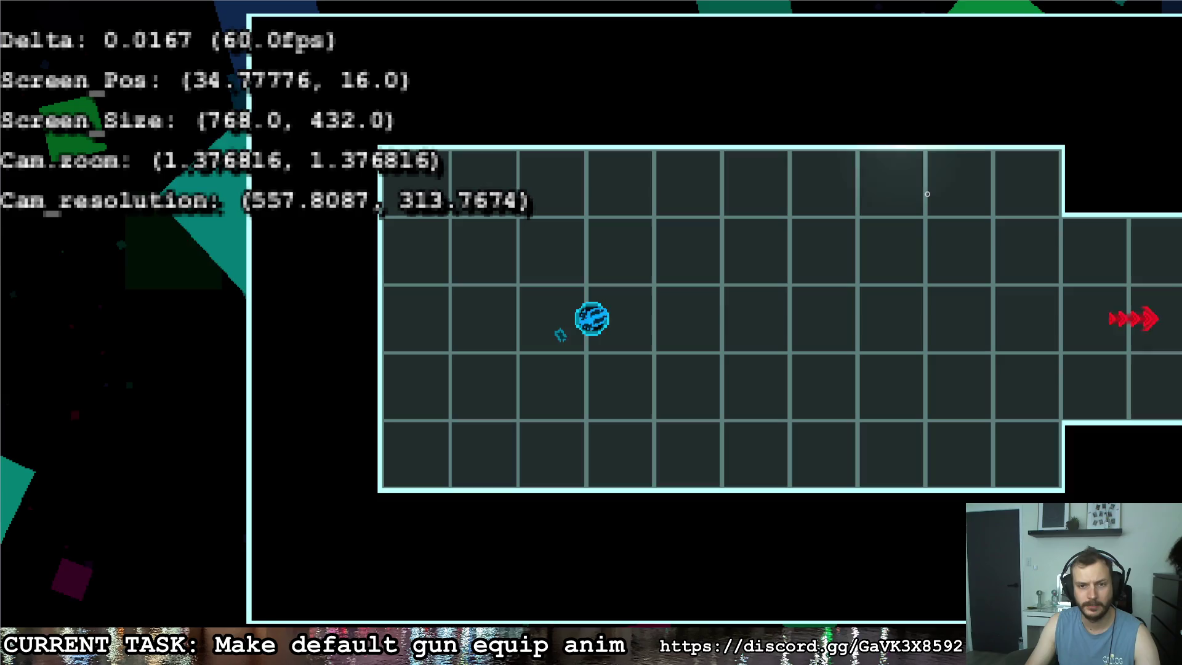
{"action": "key", "text": "d"}
{"action": "left_click", "coordinate": [1010, 177]}
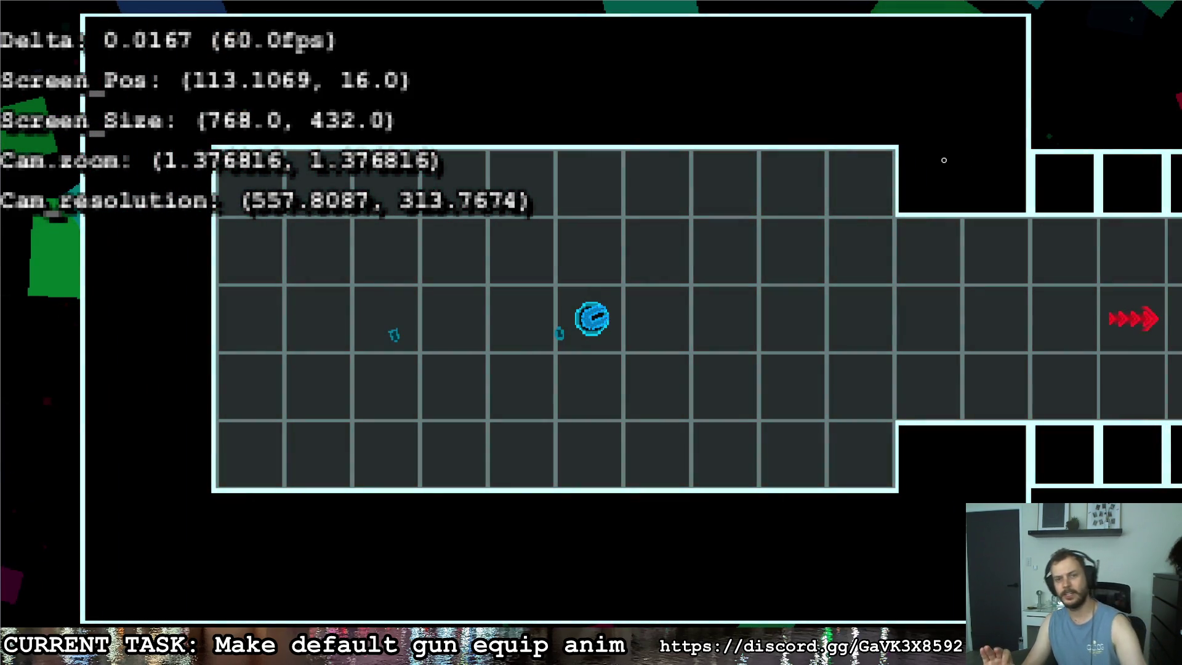
{"action": "key", "text": "Escape"}
{"action": "key", "text": "d"}
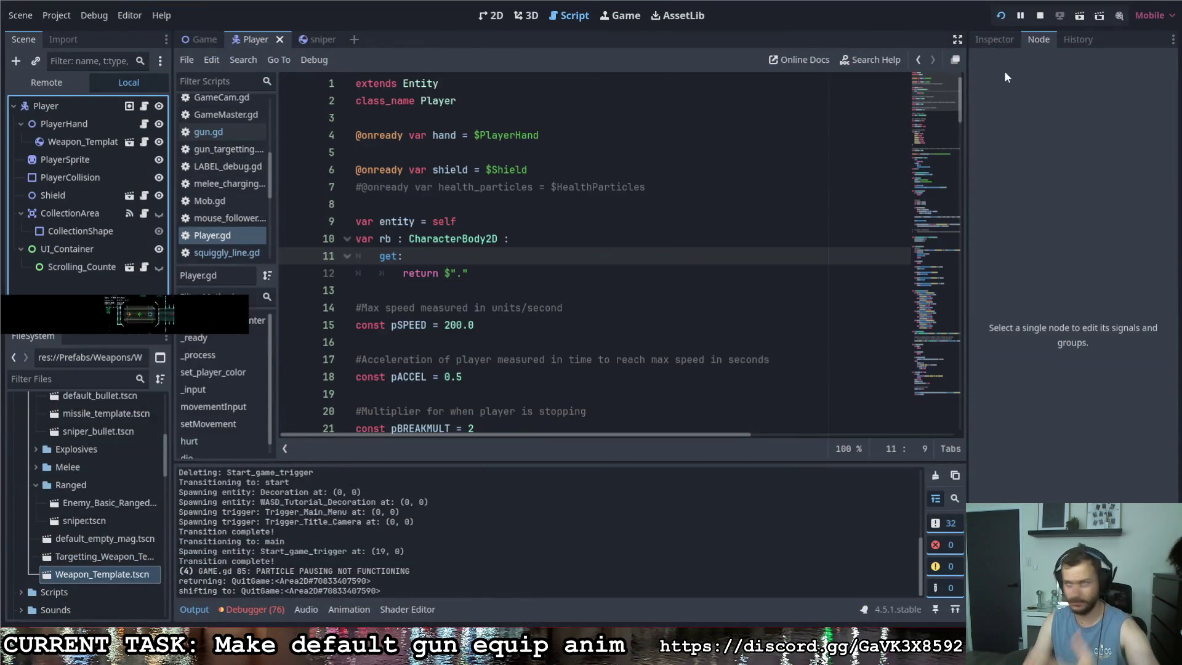
Relaunch the game with the Run Project button.
{"action": "left_click", "coordinate": [1000, 17]}
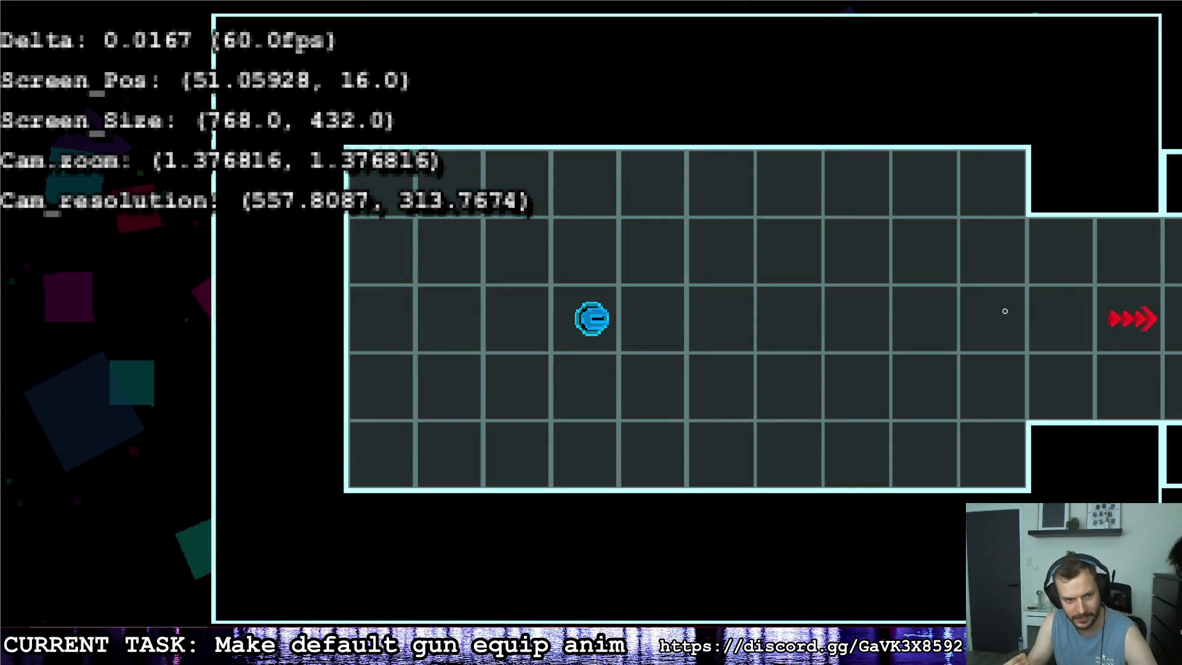
Walk the player up, right and back along the corridor with WASD.
{"action": "key", "text": "w"}
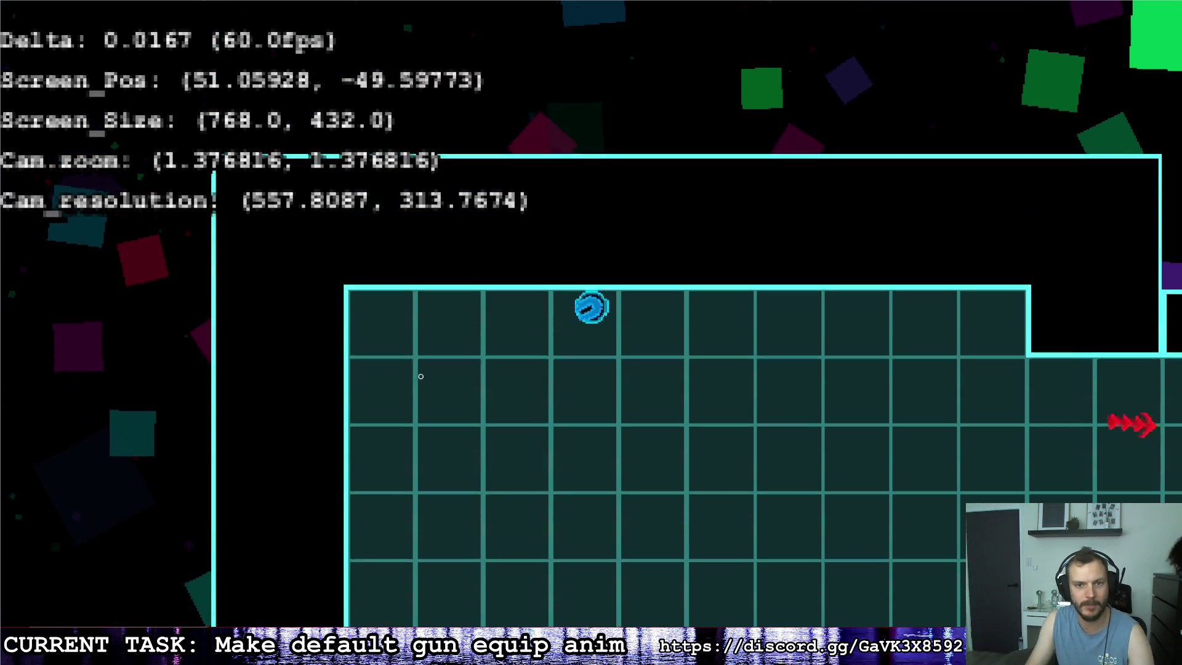
{"action": "key", "text": "d"}
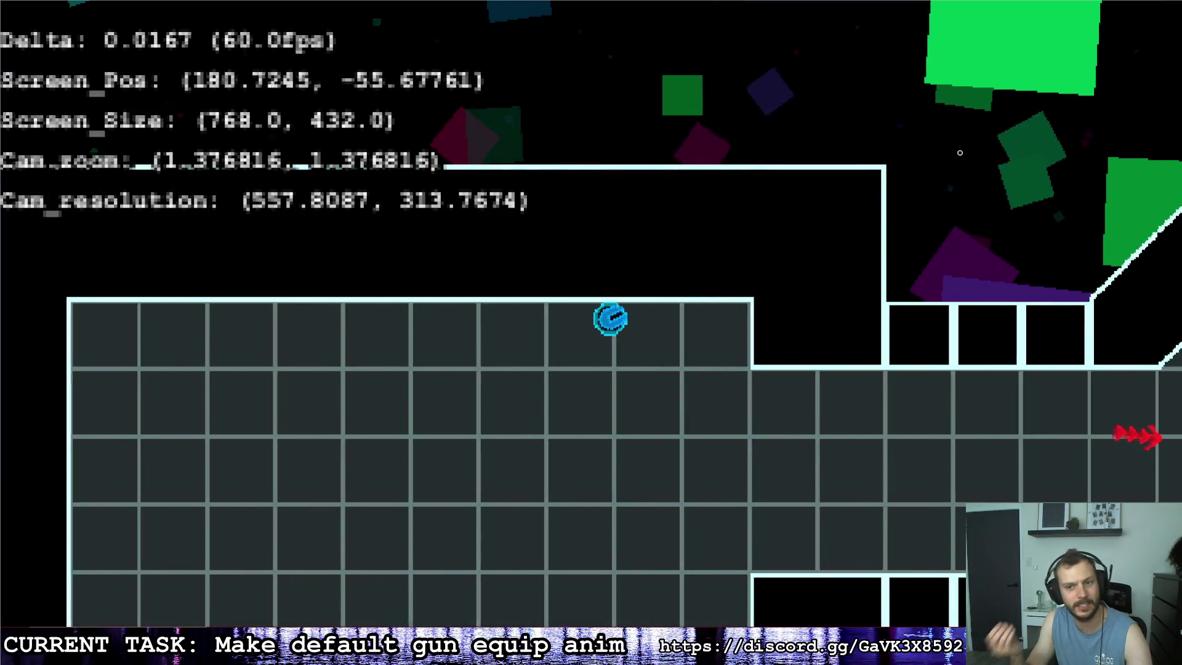
{"action": "key", "text": "s"}
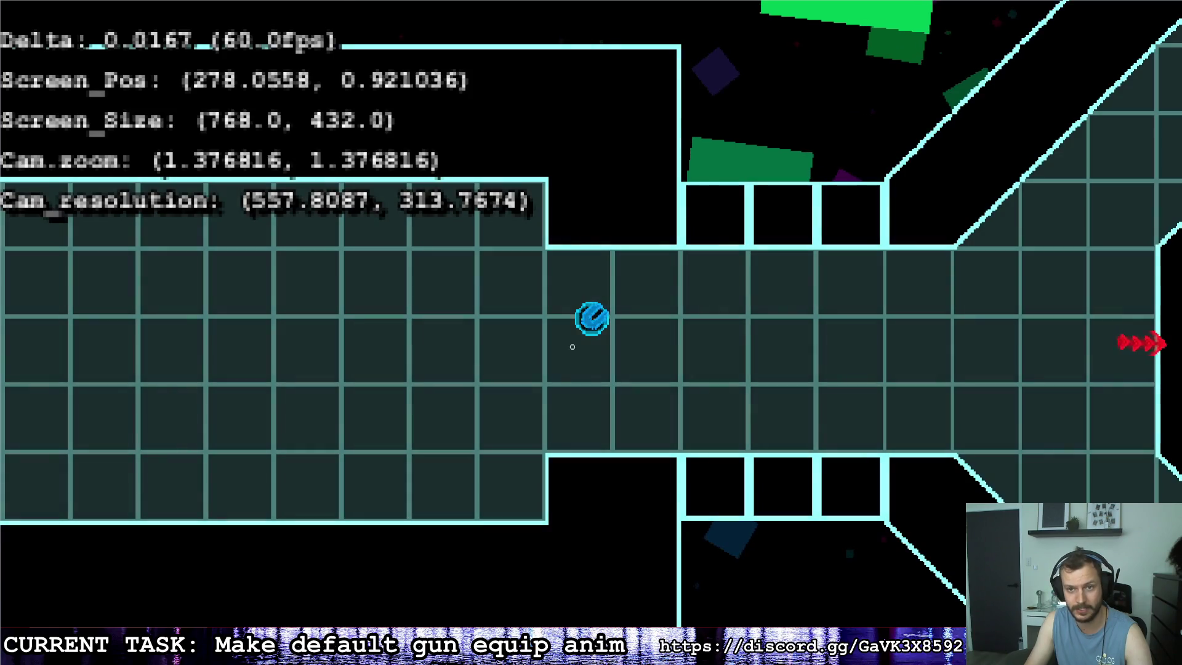
{"action": "key", "text": "d"}
{"action": "key", "text": "w"}
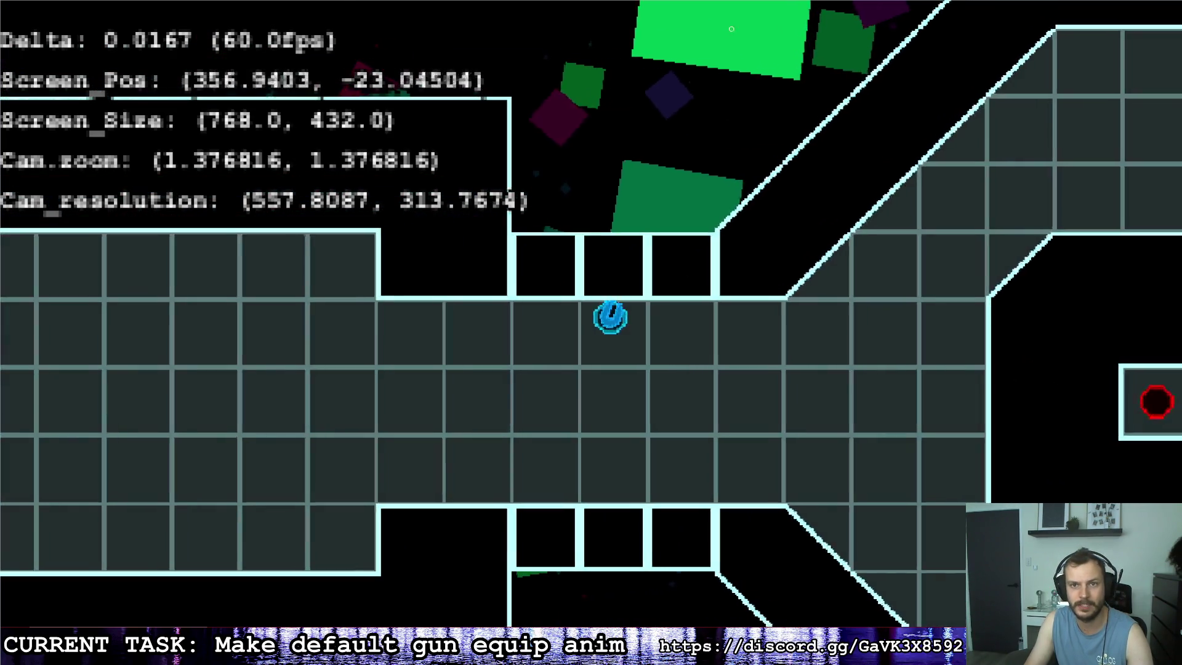
{"action": "key", "text": "a"}
{"action": "key", "text": "s"}
{"action": "key", "text": "d"}
{"action": "key", "text": "s"}
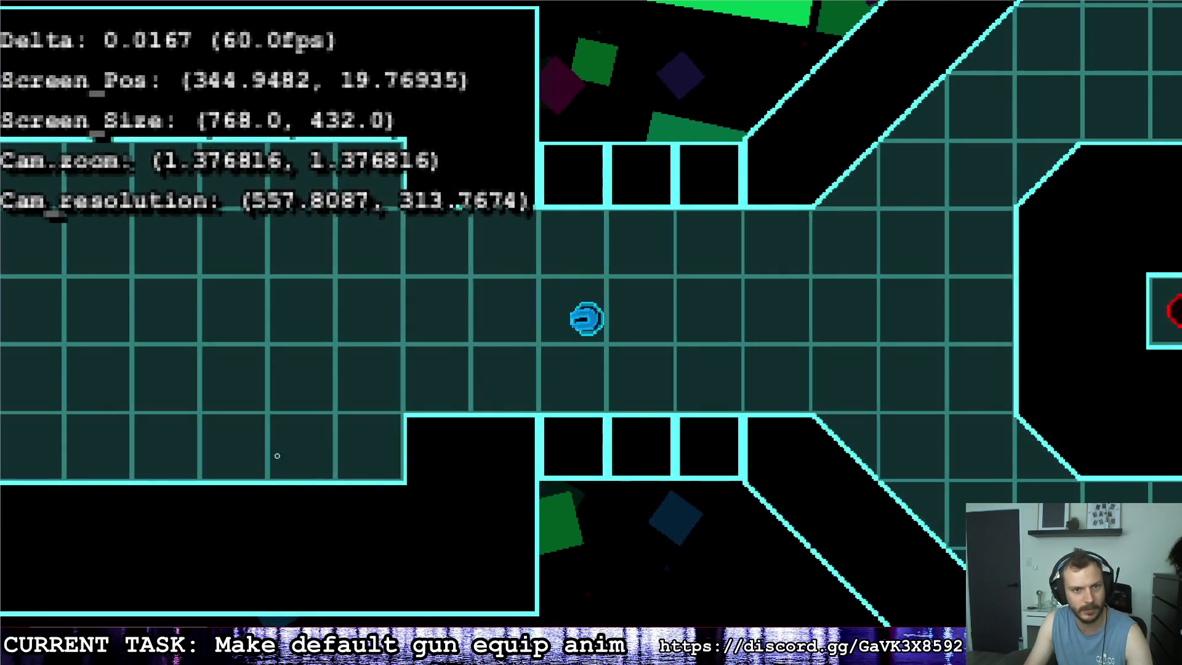
{"action": "key", "text": "a"}
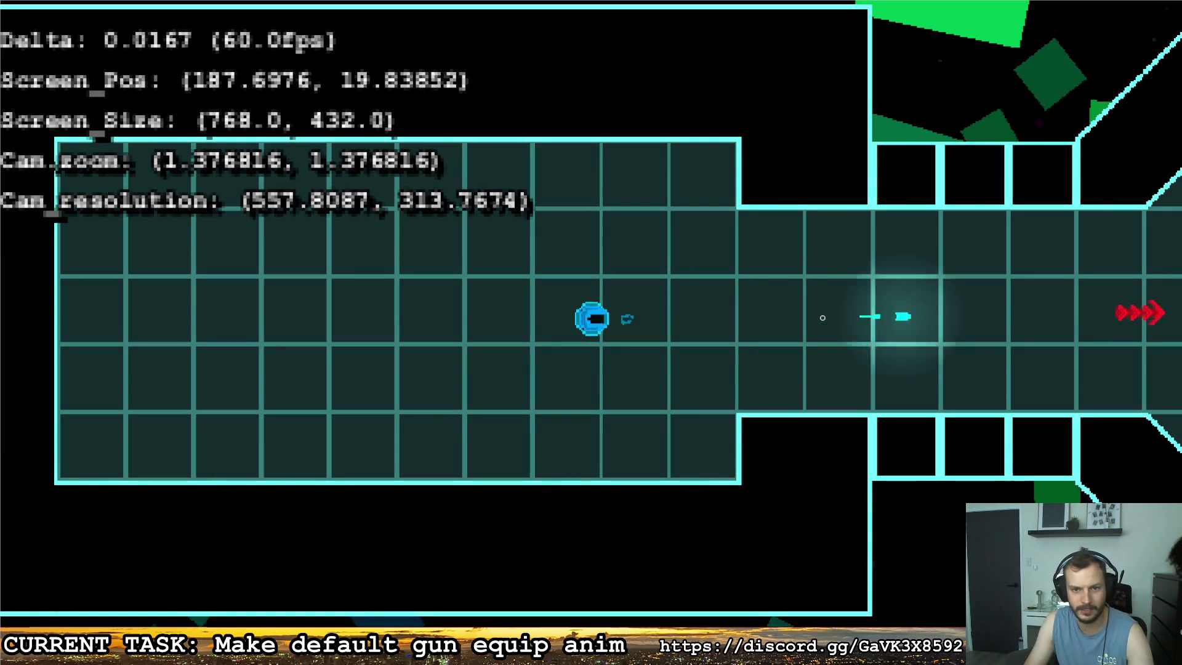
{"action": "key", "text": "d"}
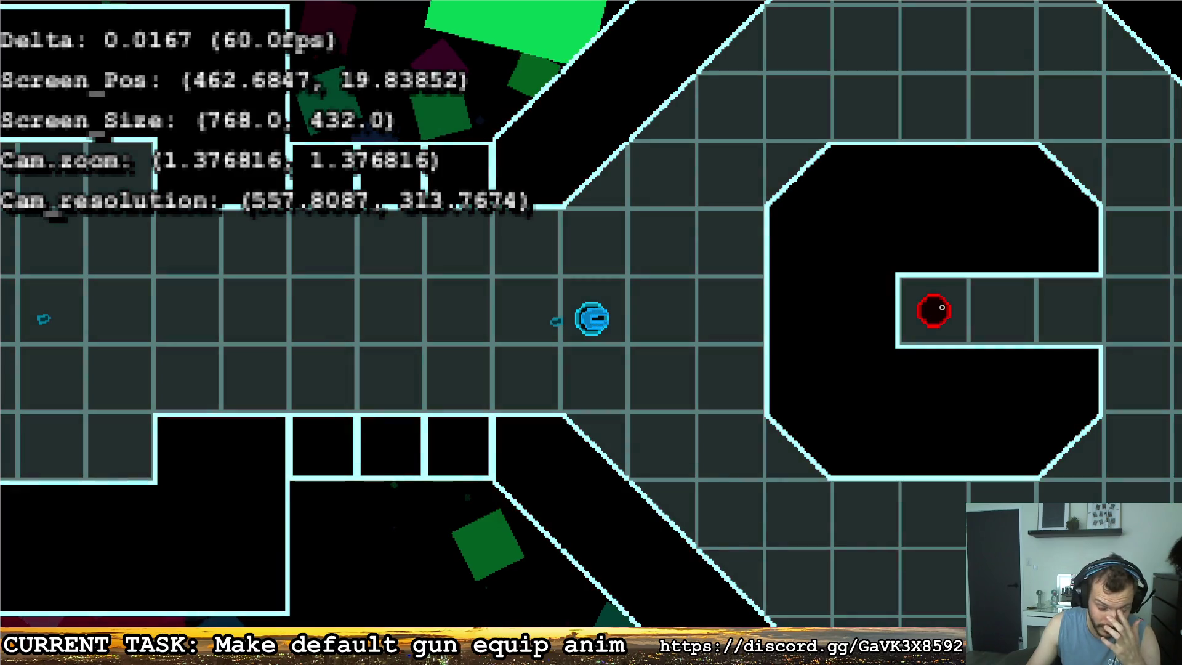
Move the player into the C-shaped room and around it.
{"action": "key", "text": "d"}
{"action": "key", "text": "s"}
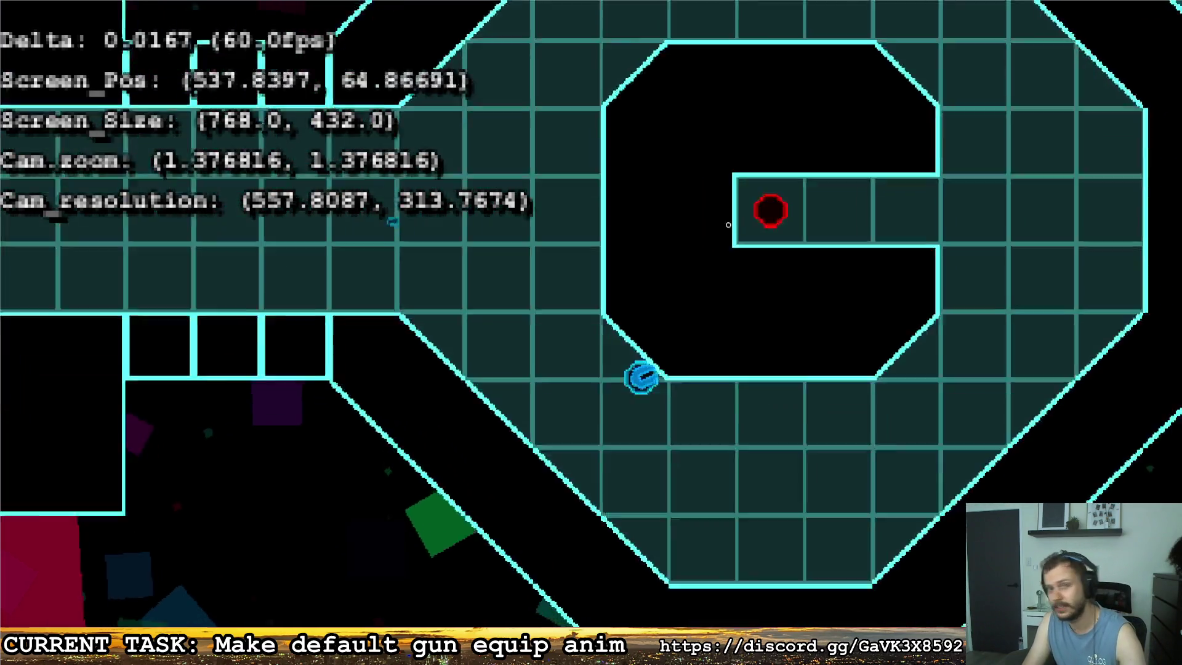
{"action": "key", "text": "w"}
{"action": "key", "text": "a"}
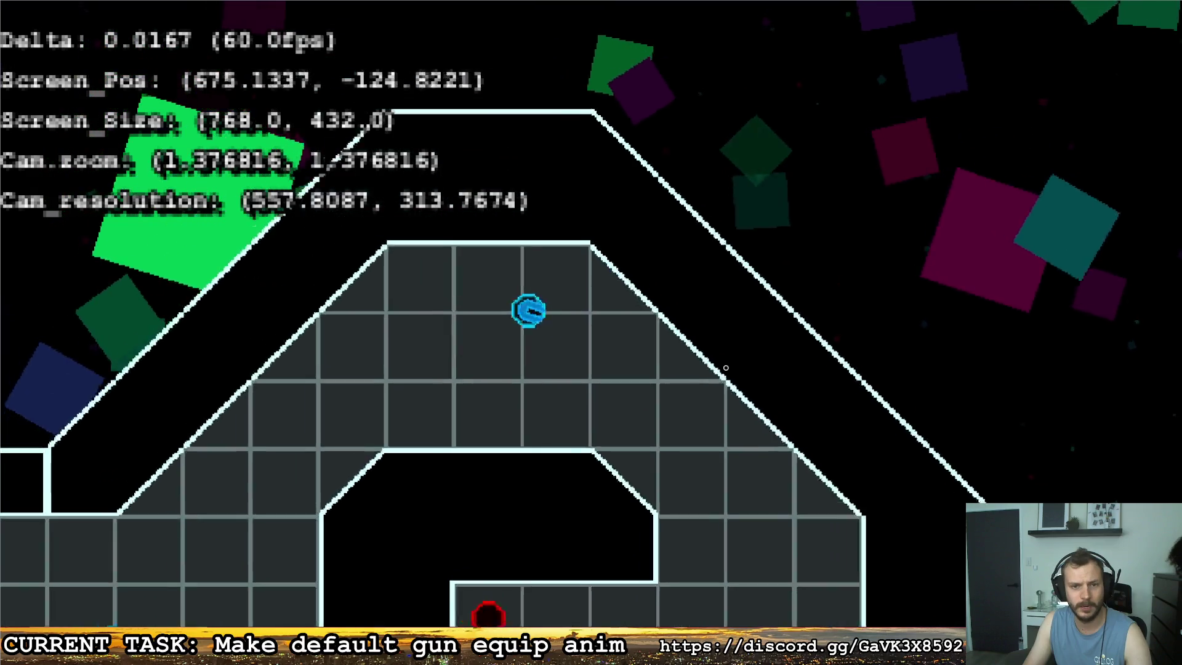
{"action": "key", "text": "s"}
{"action": "key", "text": "d"}
{"action": "key", "text": "s"}
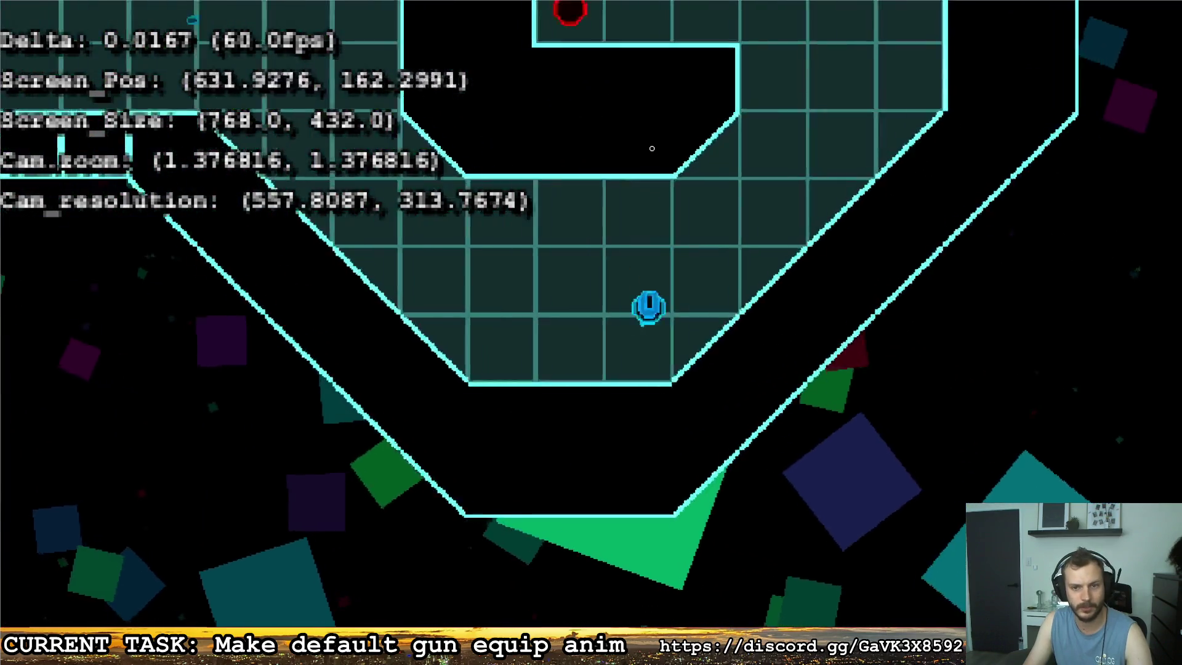
{"action": "key", "text": "w"}
Shoot the red enemies while moving up and left around the arena.
{"action": "left_click", "coordinate": [392, 265]}
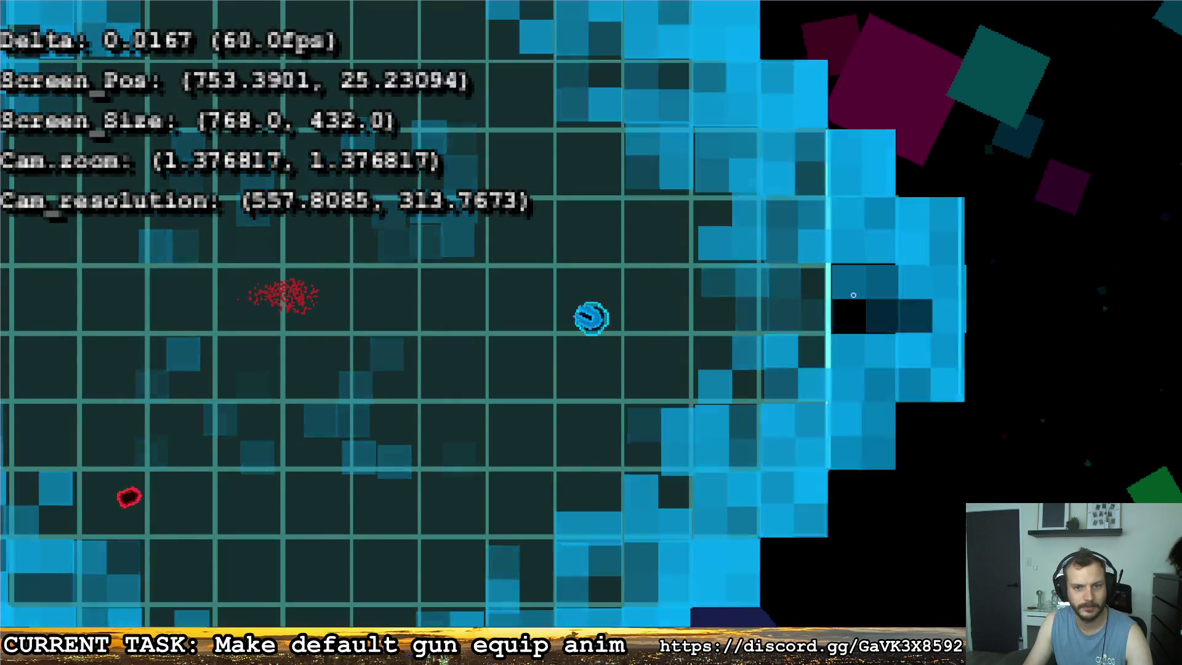
{"action": "left_click", "coordinate": [878, 293]}
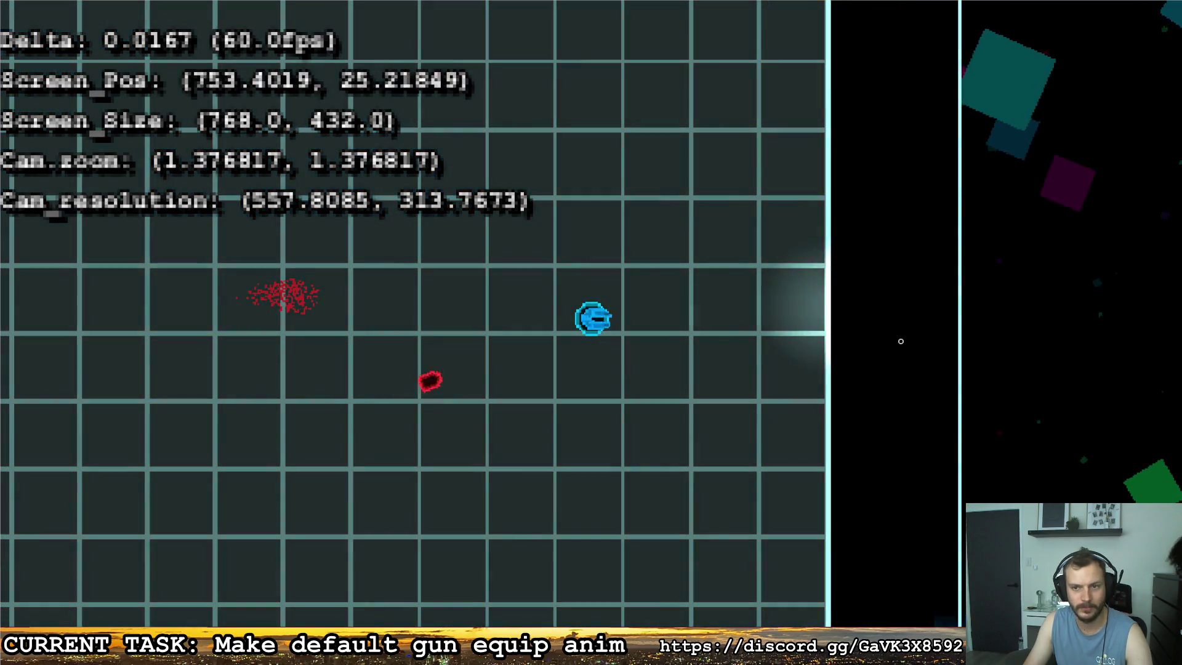
{"action": "key", "text": "w"}
{"action": "key", "text": "w"}
{"action": "left_click", "coordinate": [578, 564]}
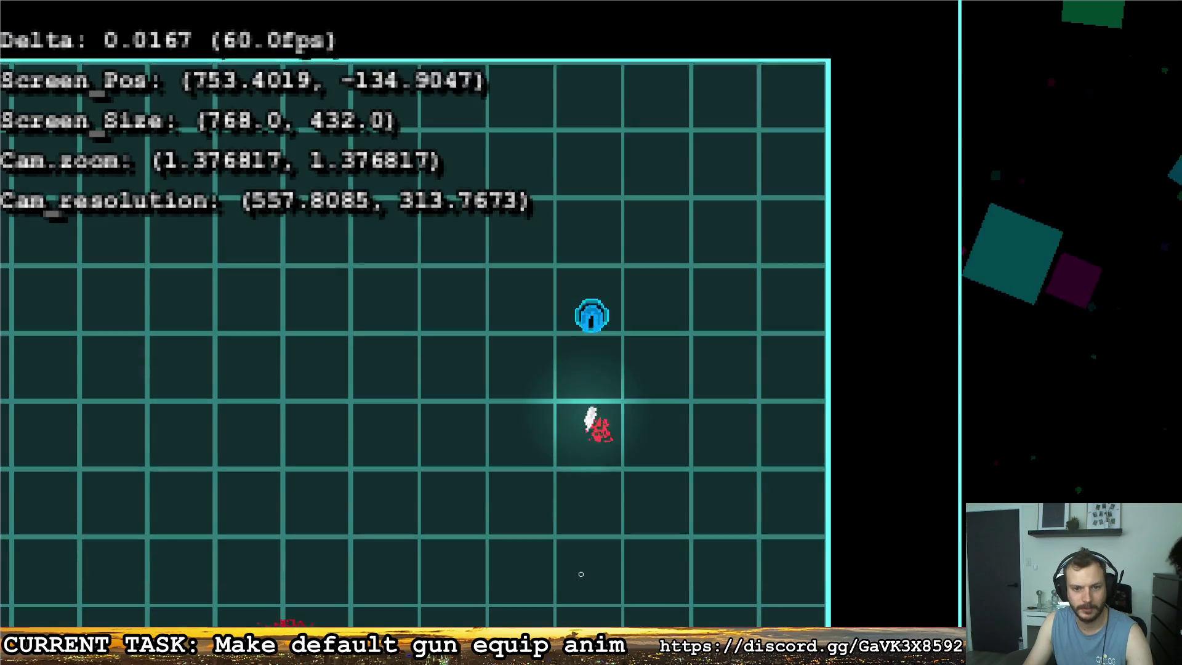
{"action": "key", "text": "a"}
{"action": "left_click", "coordinate": [950, 290]}
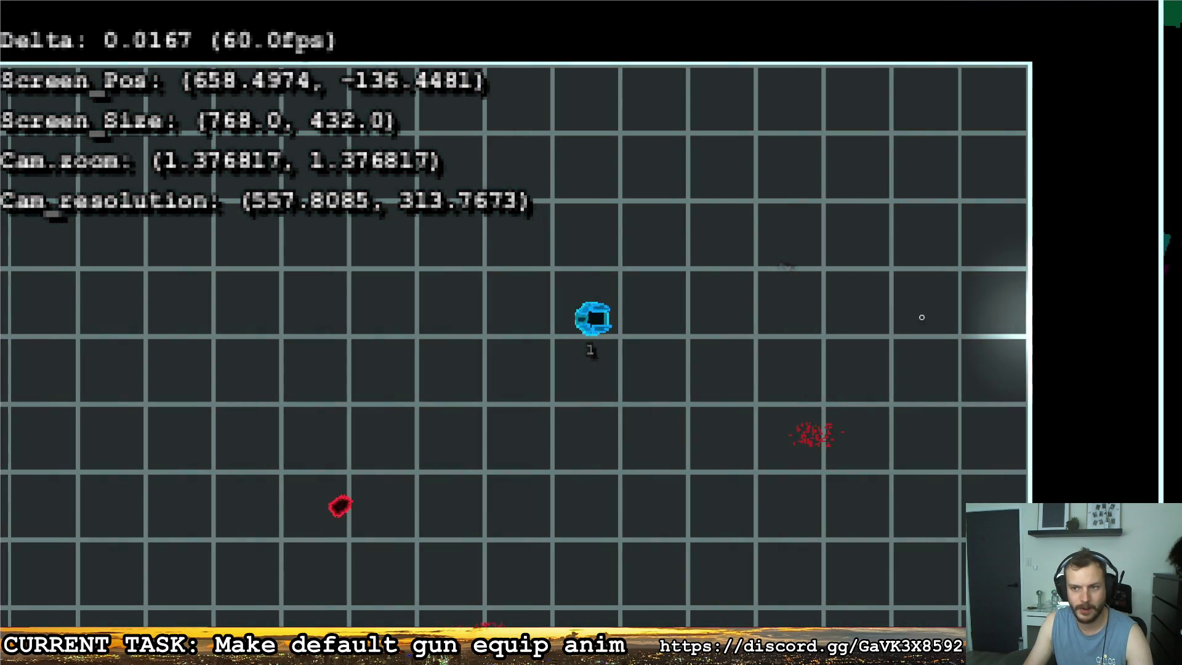
{"action": "key", "text": "w"}
{"action": "key", "text": "d"}
Keep shooting approaching red enemies while moving down-left and back up-right.
{"action": "left_click", "coordinate": [333, 536]}
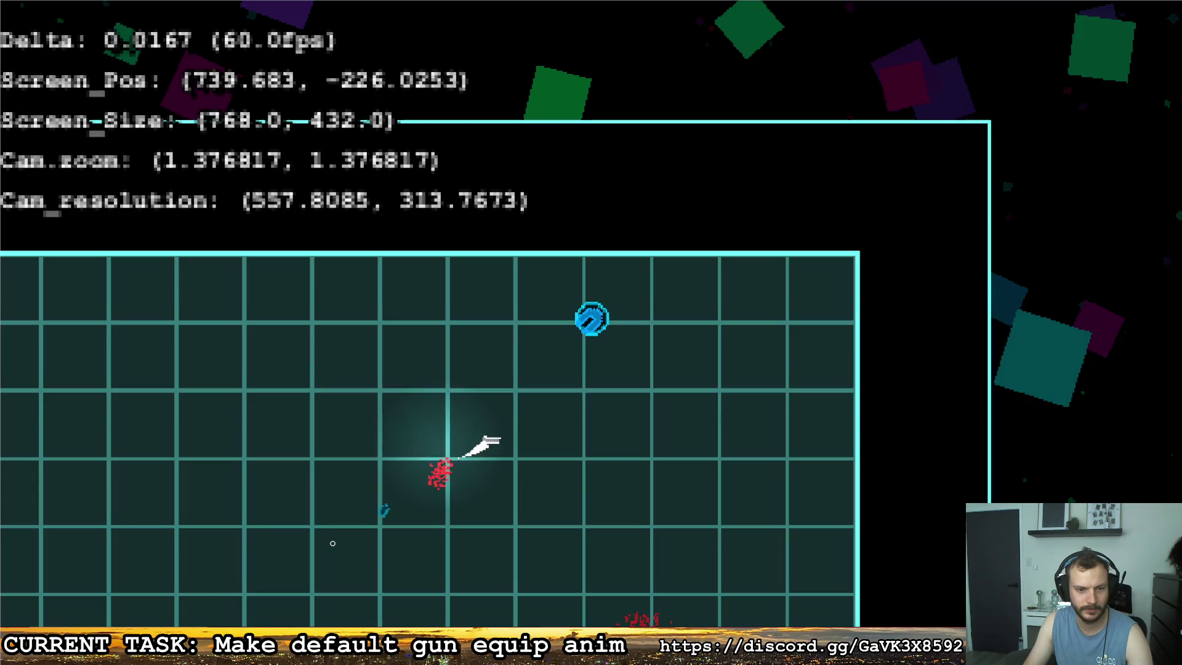
{"action": "key", "text": "a"}
{"action": "key", "text": "s"}
{"action": "key", "text": "a"}
{"action": "key", "text": "s"}
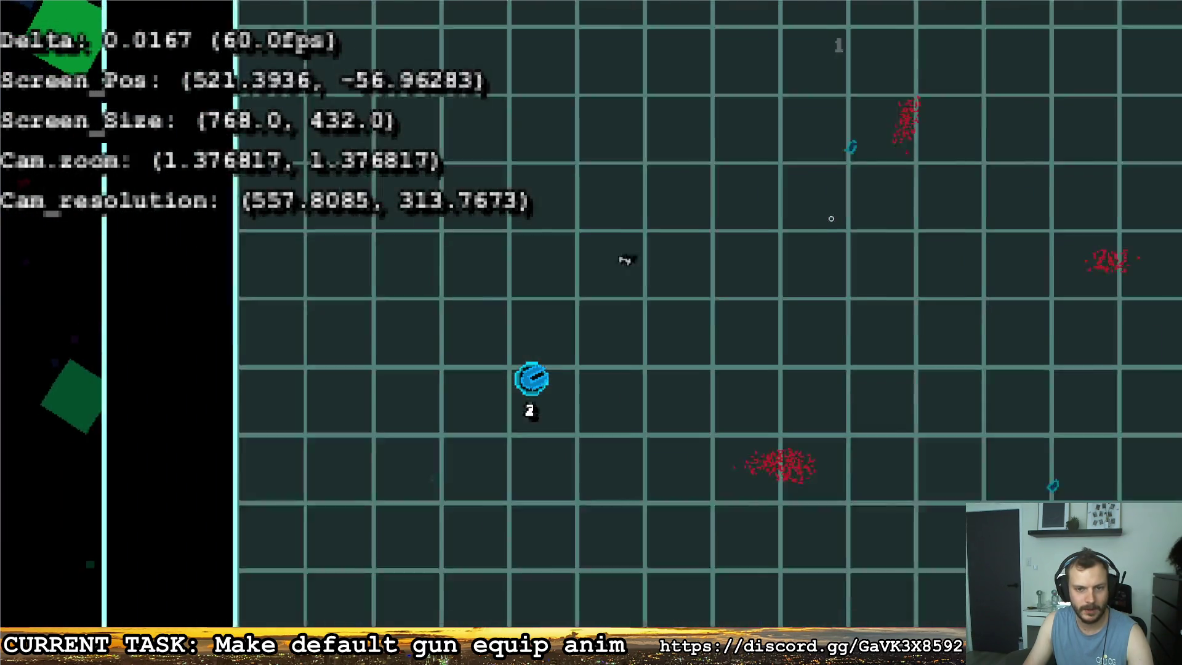
{"action": "key", "text": "s"}
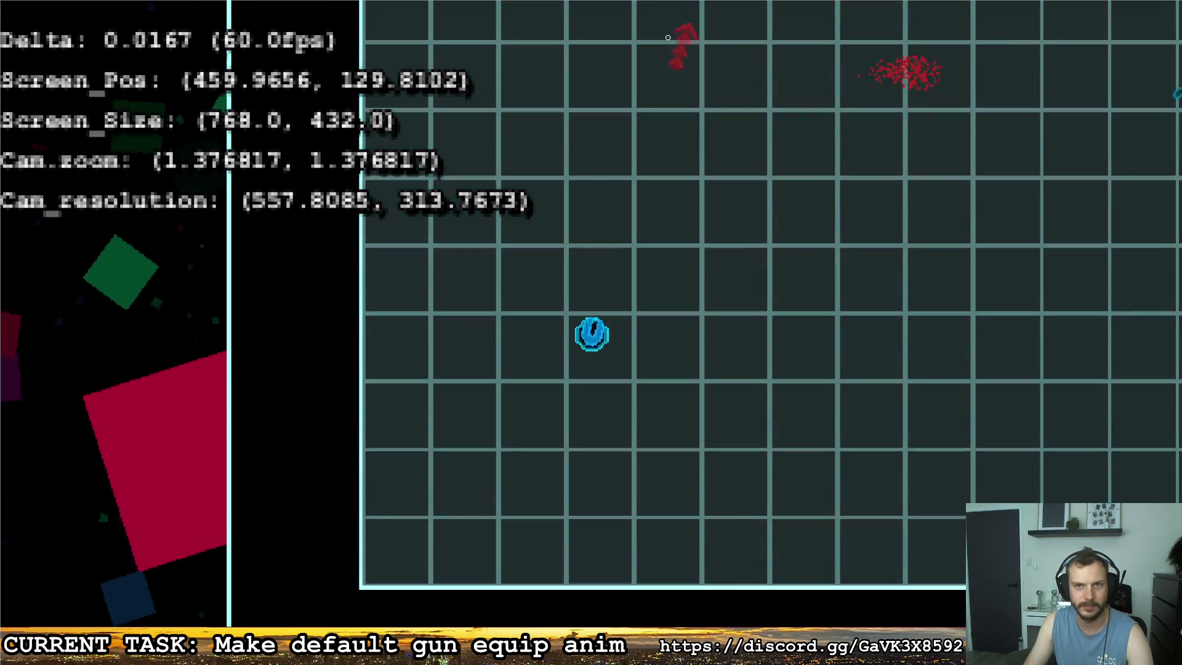
{"action": "left_click", "coordinate": [661, 35]}
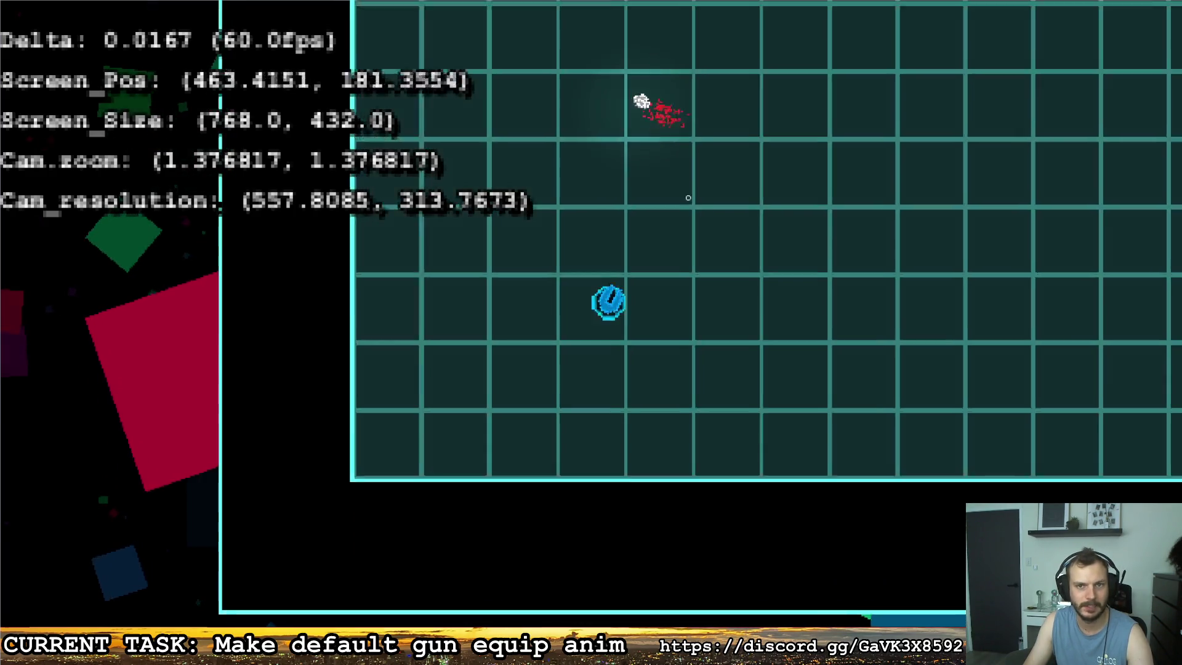
{"action": "key", "text": "w"}
{"action": "key", "text": "d"}
{"action": "left_click", "coordinate": [555, 241]}
Switch to the gun with key 1 and shoot down the white enemy.
{"action": "key", "text": "1"}
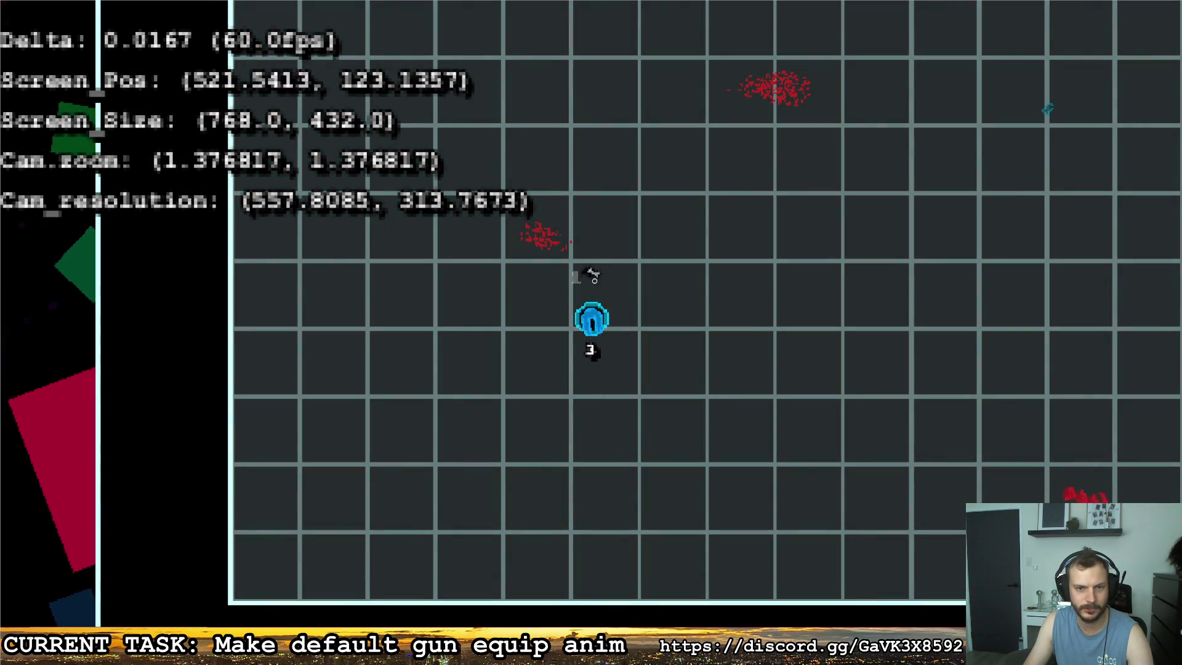
{"action": "key", "text": "d"}
{"action": "left_click", "coordinate": [886, 441]}
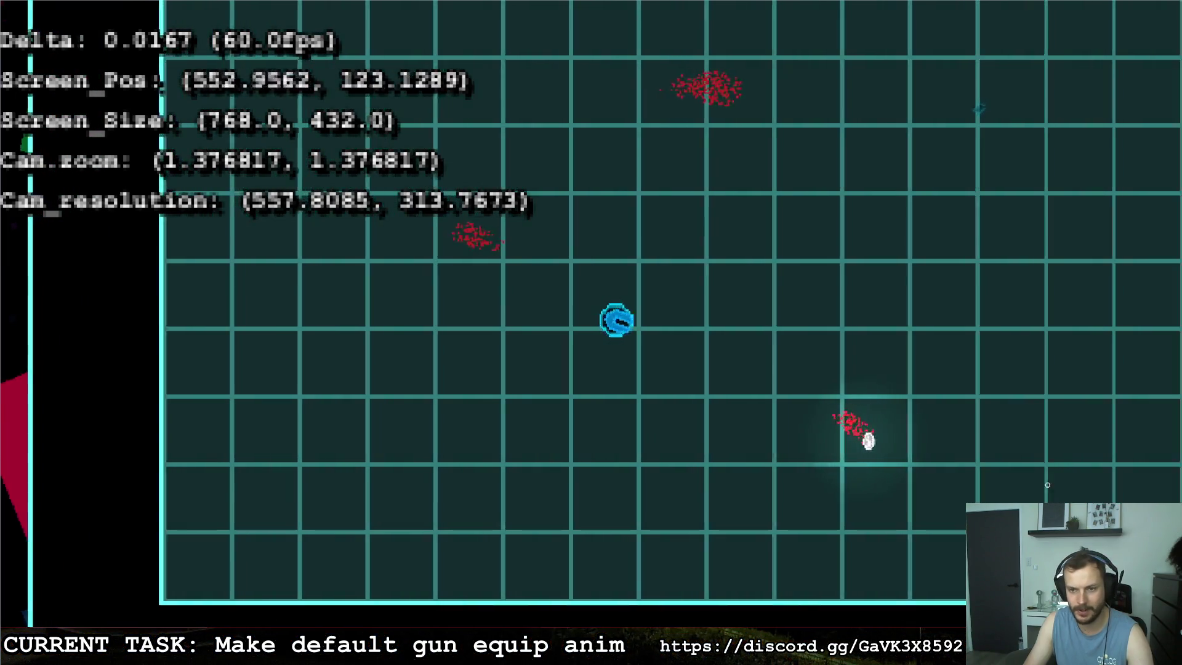
{"action": "key", "text": "s"}
{"action": "left_click", "coordinate": [954, 314]}
{"action": "key", "text": "s"}
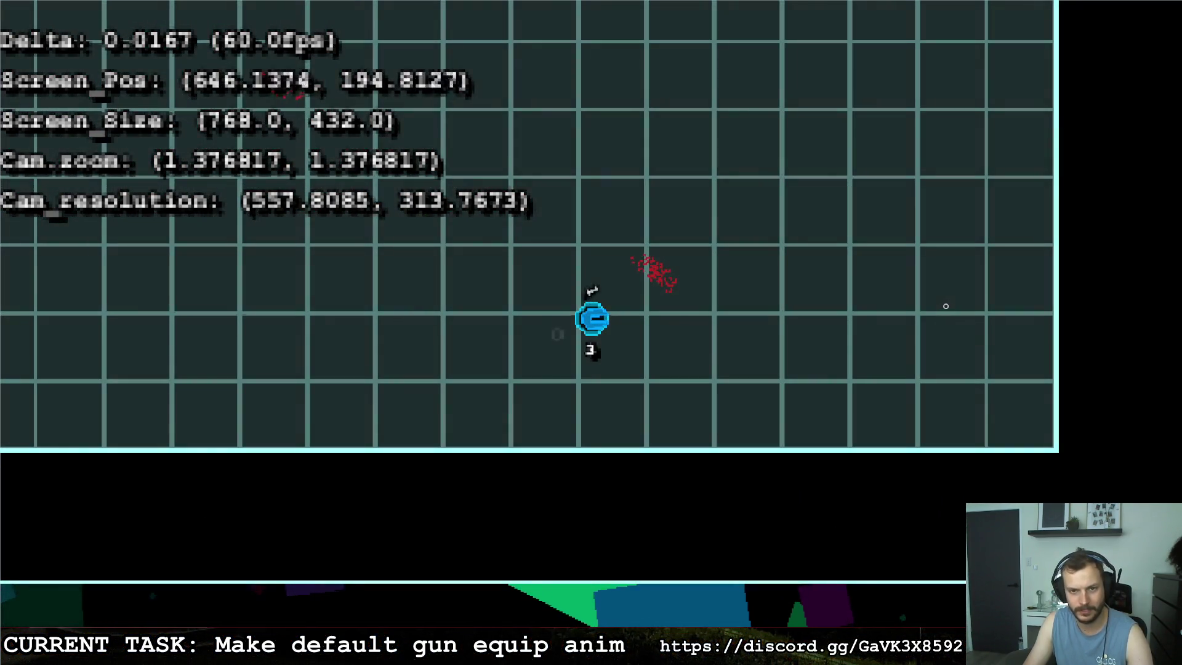
{"action": "key", "text": "d"}
{"action": "key", "text": "w"}
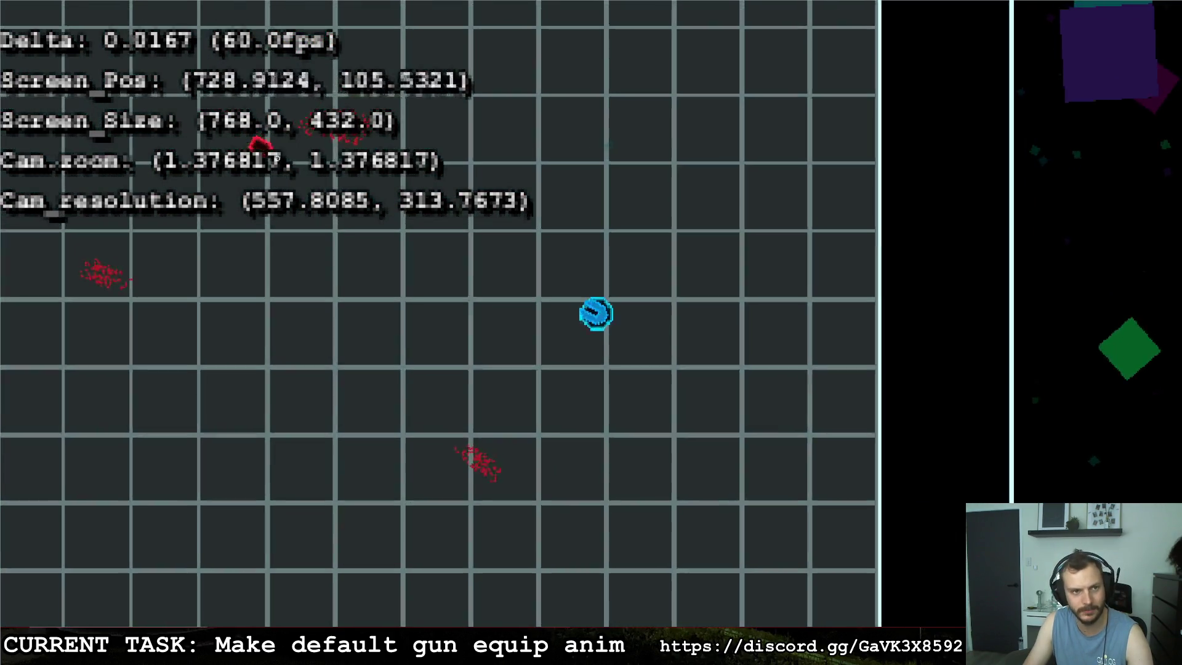
{"action": "left_click", "coordinate": [300, 182]}
Move around, shoot the remaining red enemies, then pause with Escape.
{"action": "key", "text": "a"}
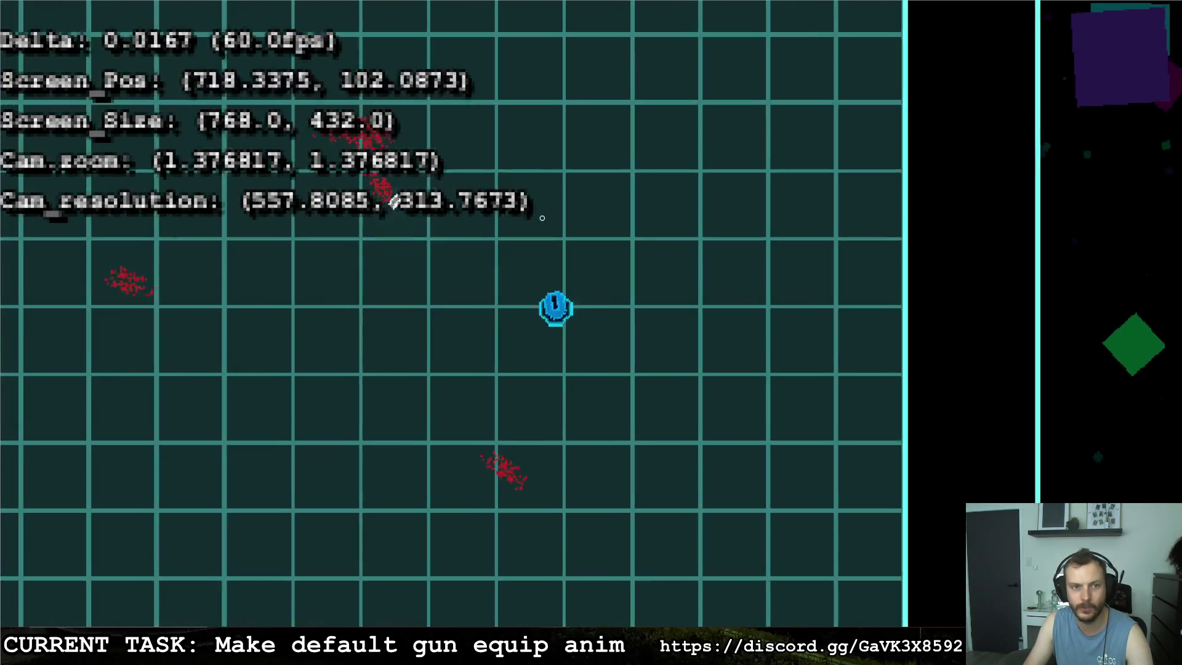
{"action": "key", "text": "w"}
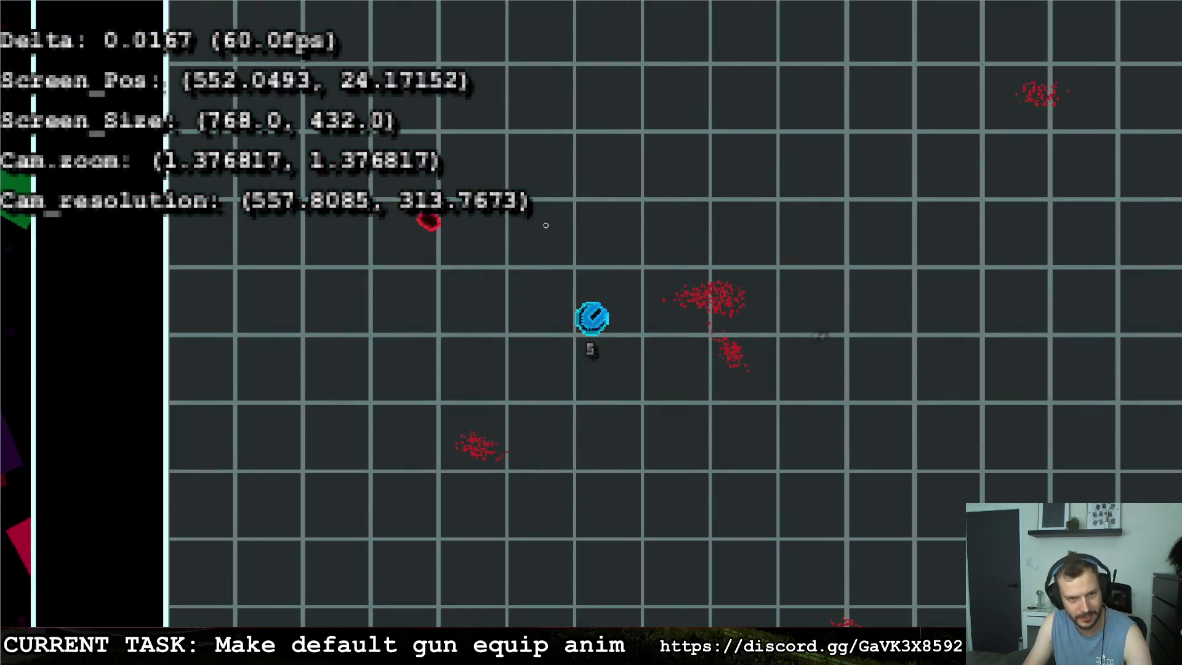
{"action": "key", "text": "d"}
{"action": "key", "text": "a"}
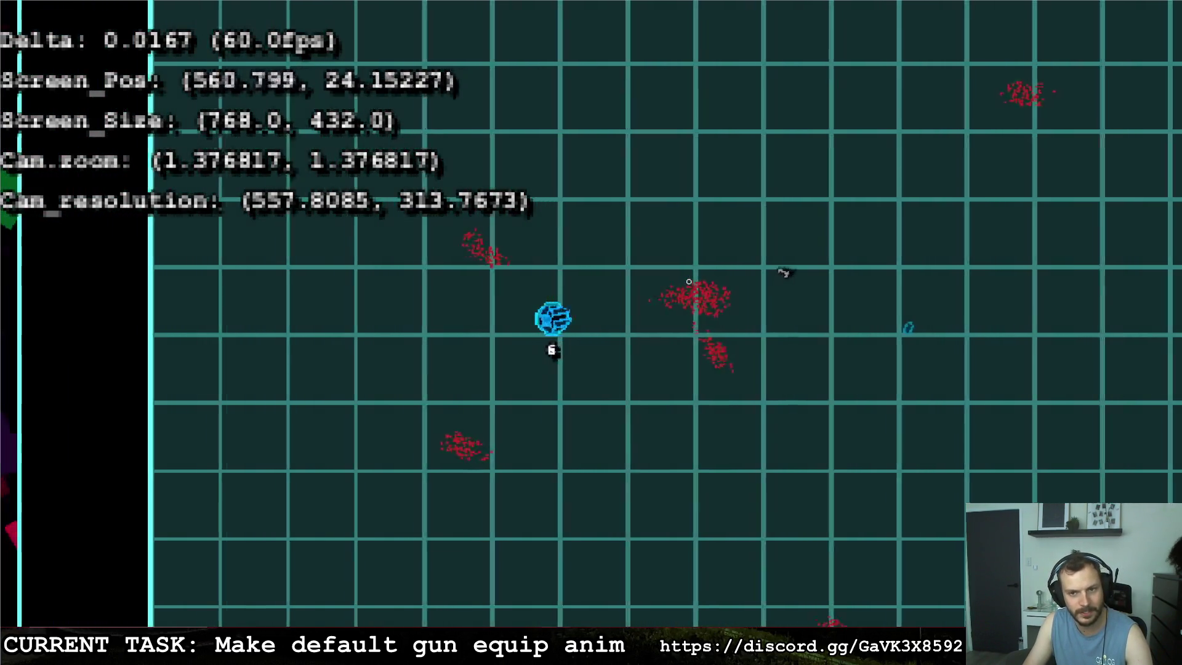
{"action": "key", "text": "d"}
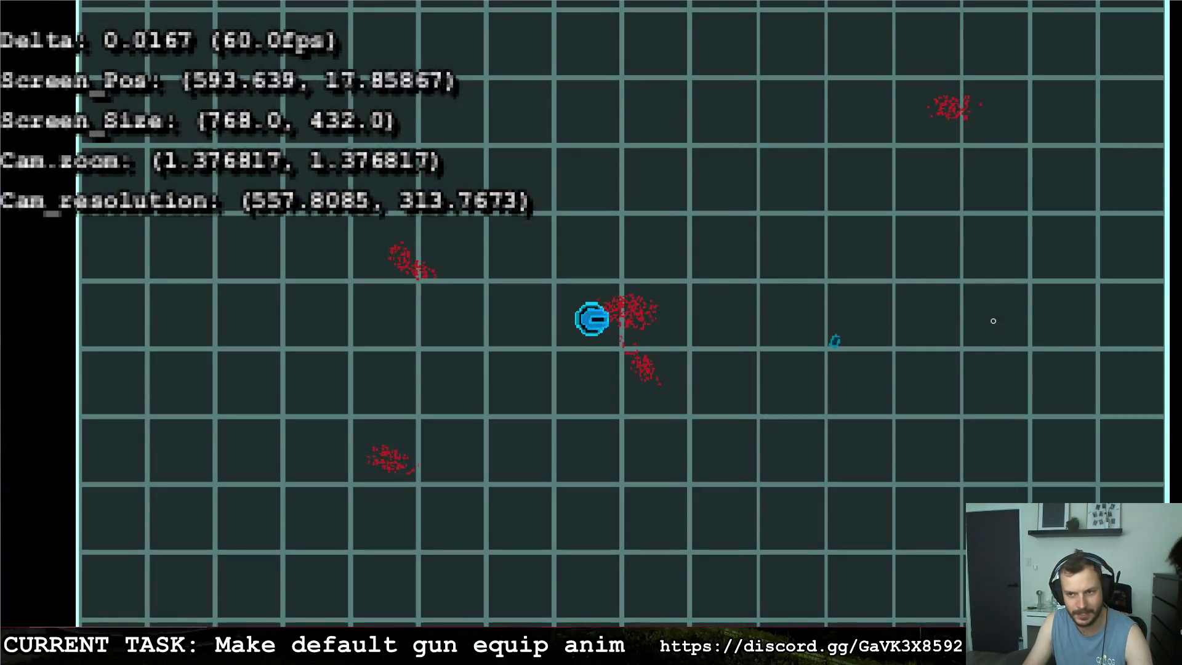
{"action": "left_click", "coordinate": [523, 543]}
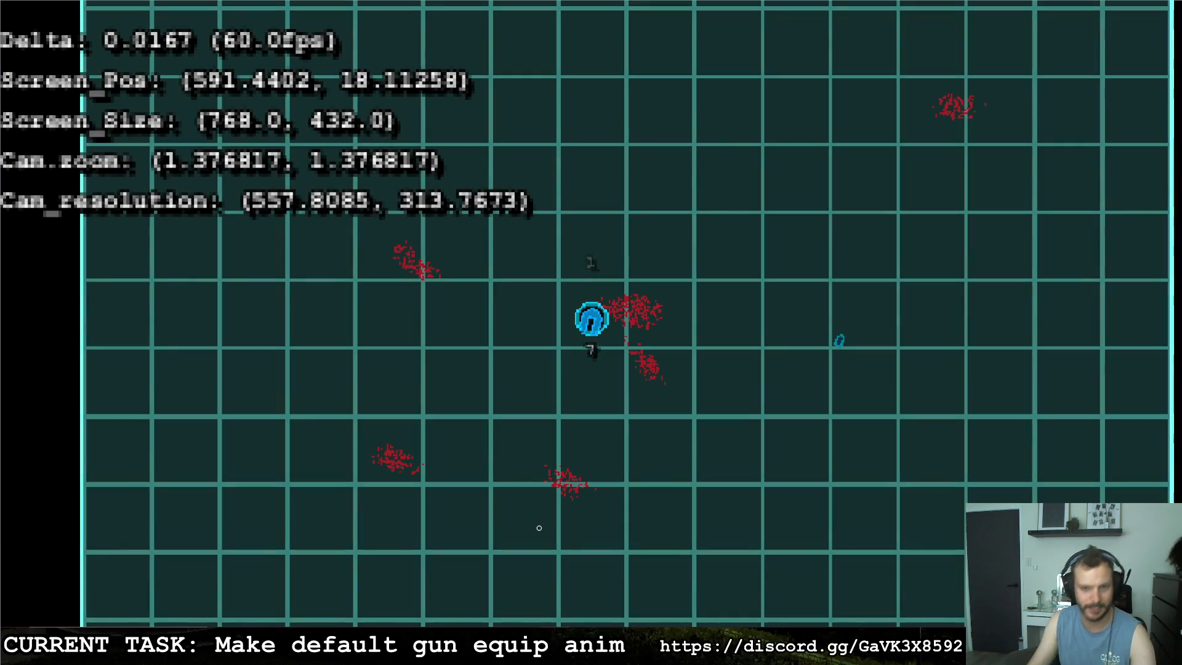
{"action": "left_click", "coordinate": [863, 290]}
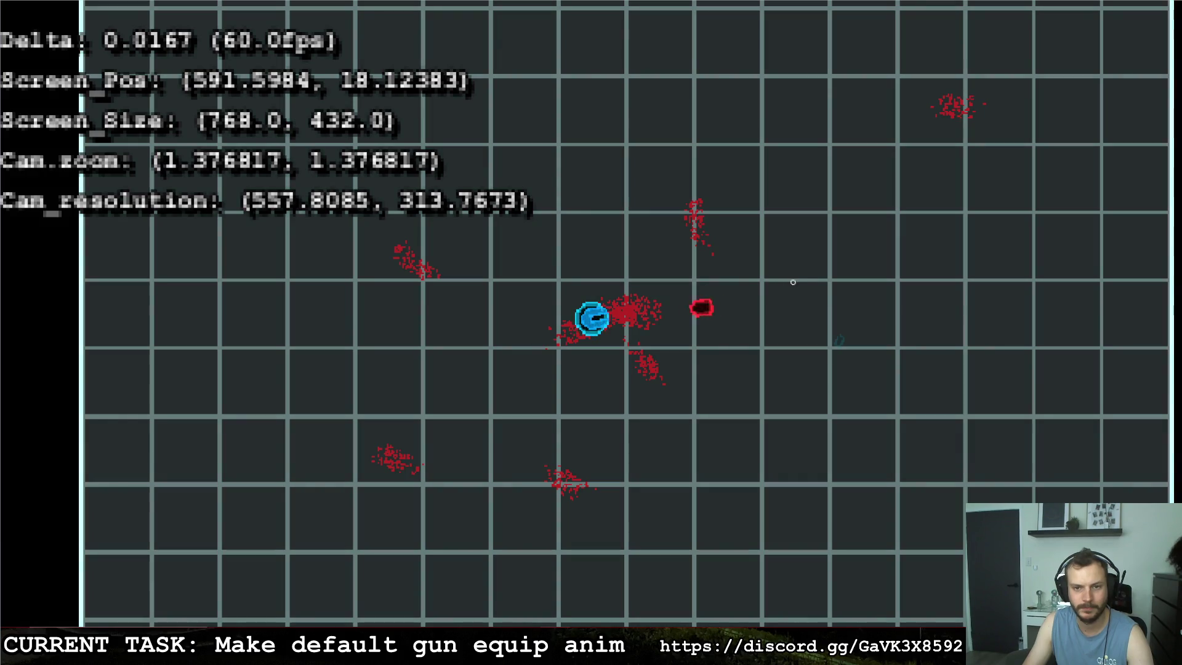
{"action": "key", "text": "Escape"}
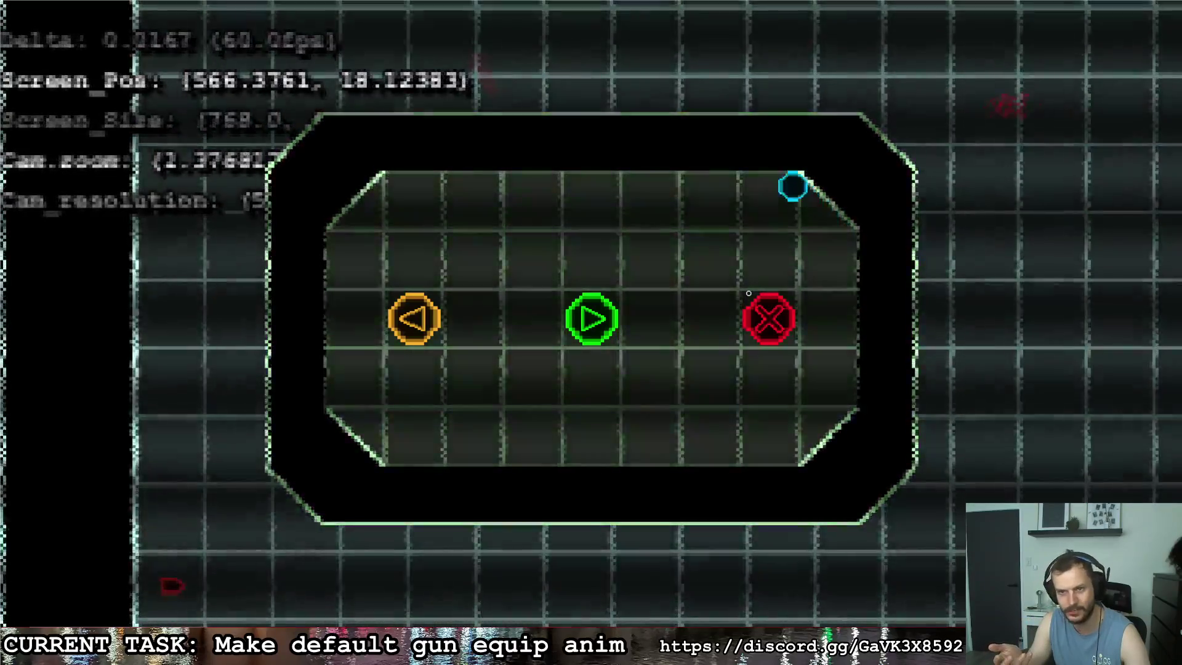
Resume play, moving the player around the arena and firing two shots toward the enemies.
{"action": "key", "text": "w+d"}
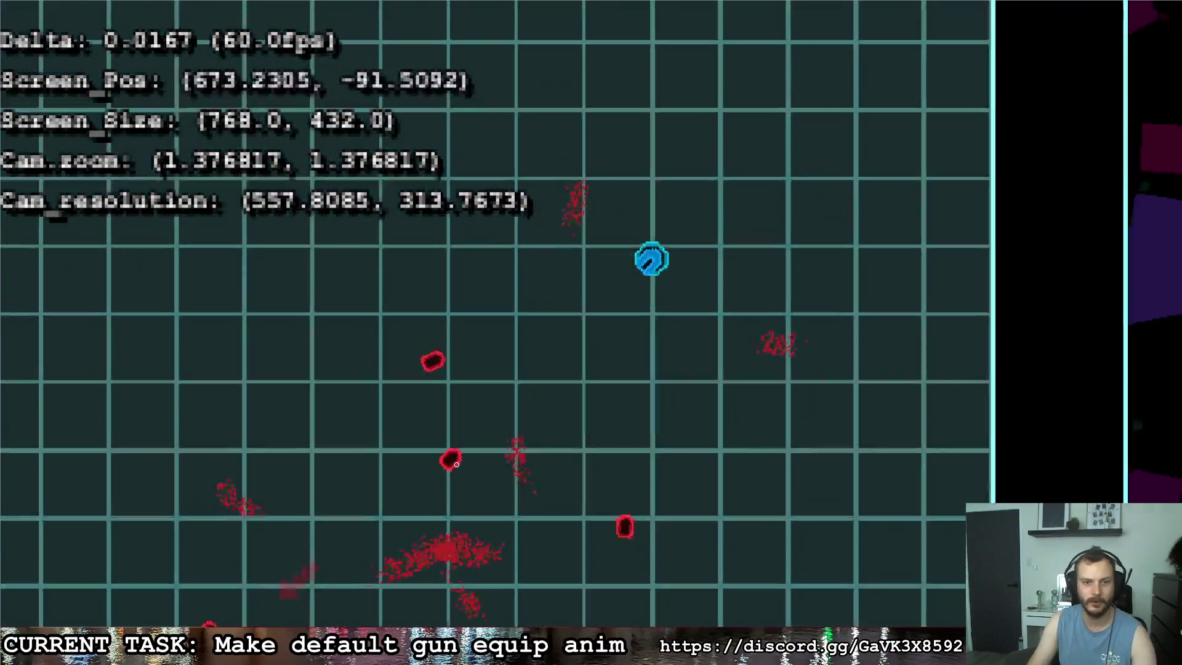
{"action": "key", "text": "w+d"}
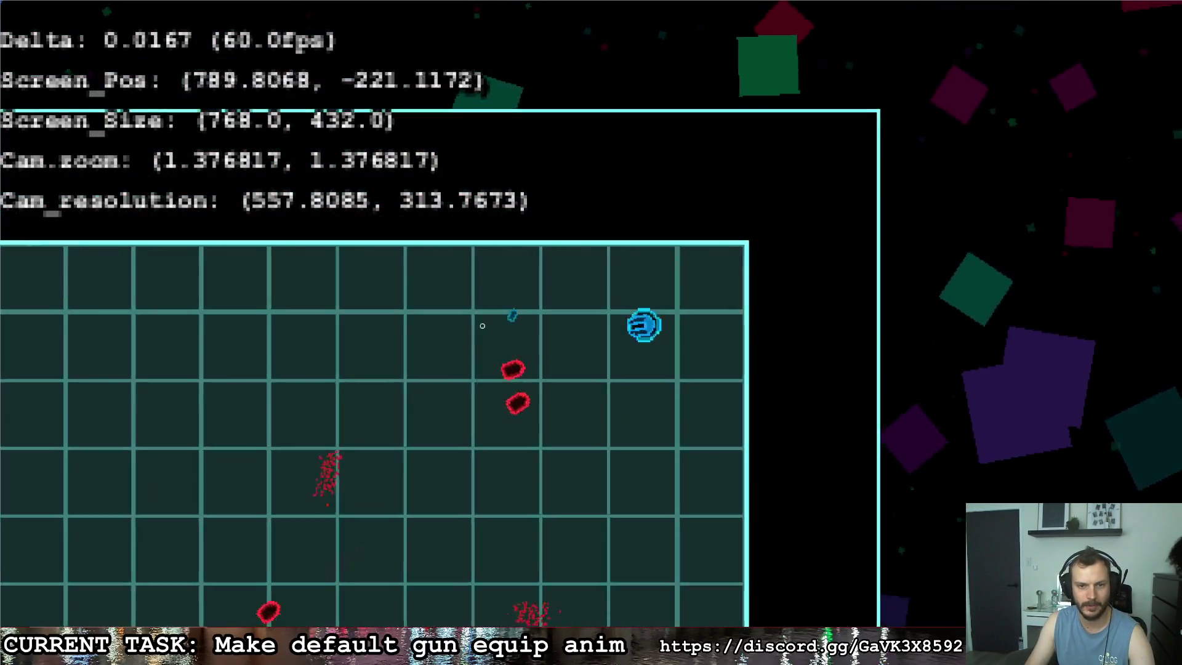
{"action": "key", "text": "s"}
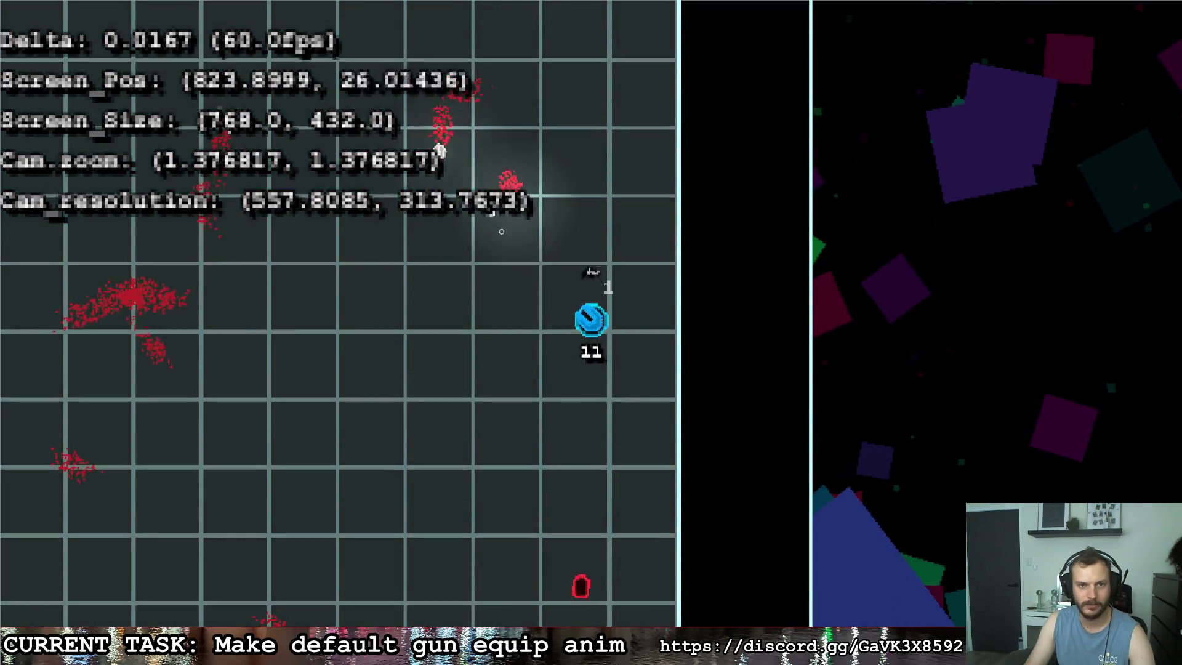
{"action": "key", "text": "w+a"}
{"action": "key", "text": "w+d"}
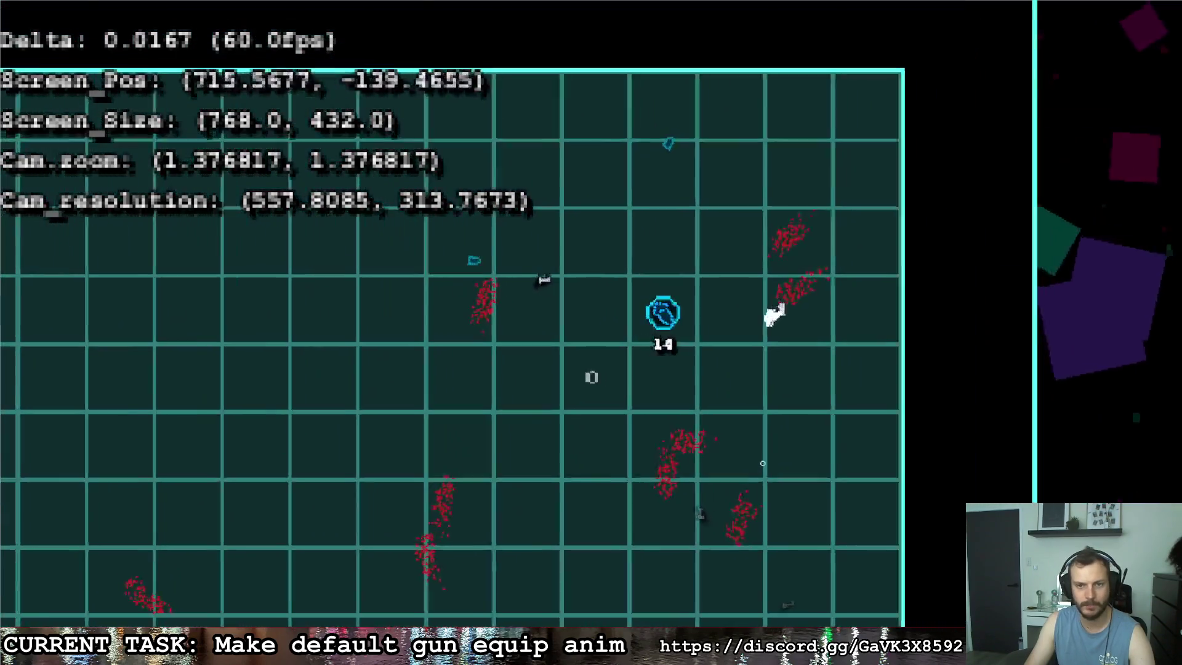
{"action": "key", "text": "s+d"}
{"action": "key", "text": "s"}
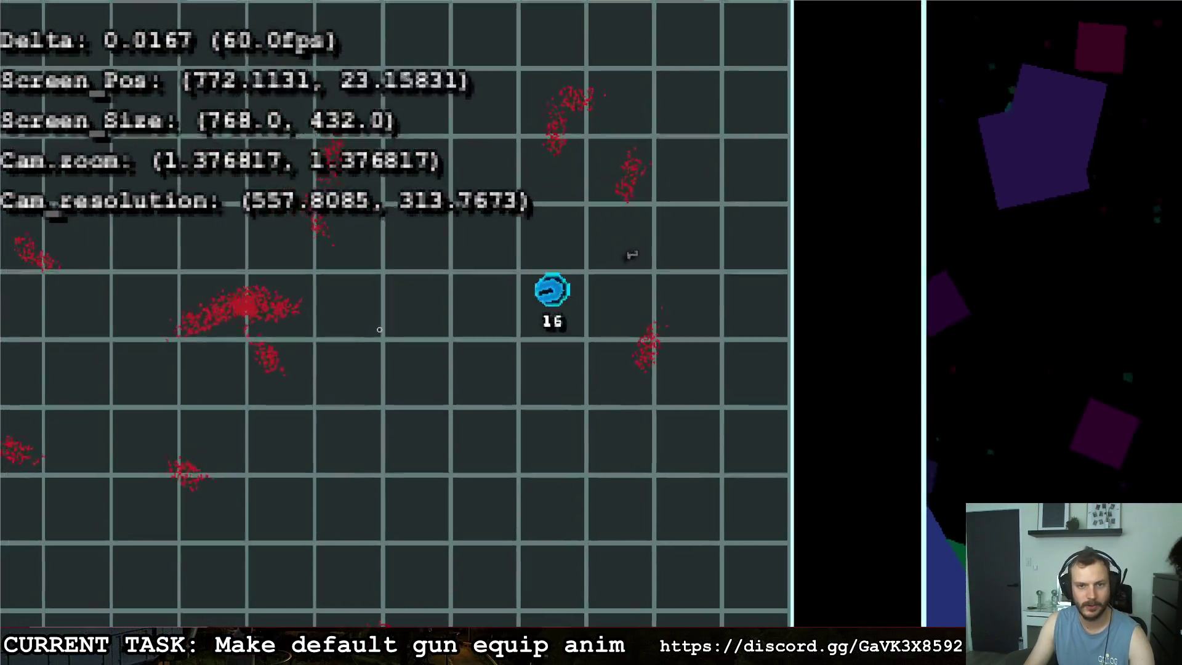
{"action": "left_click", "coordinate": [354, 344]}
{"action": "left_click", "coordinate": [368, 402]}
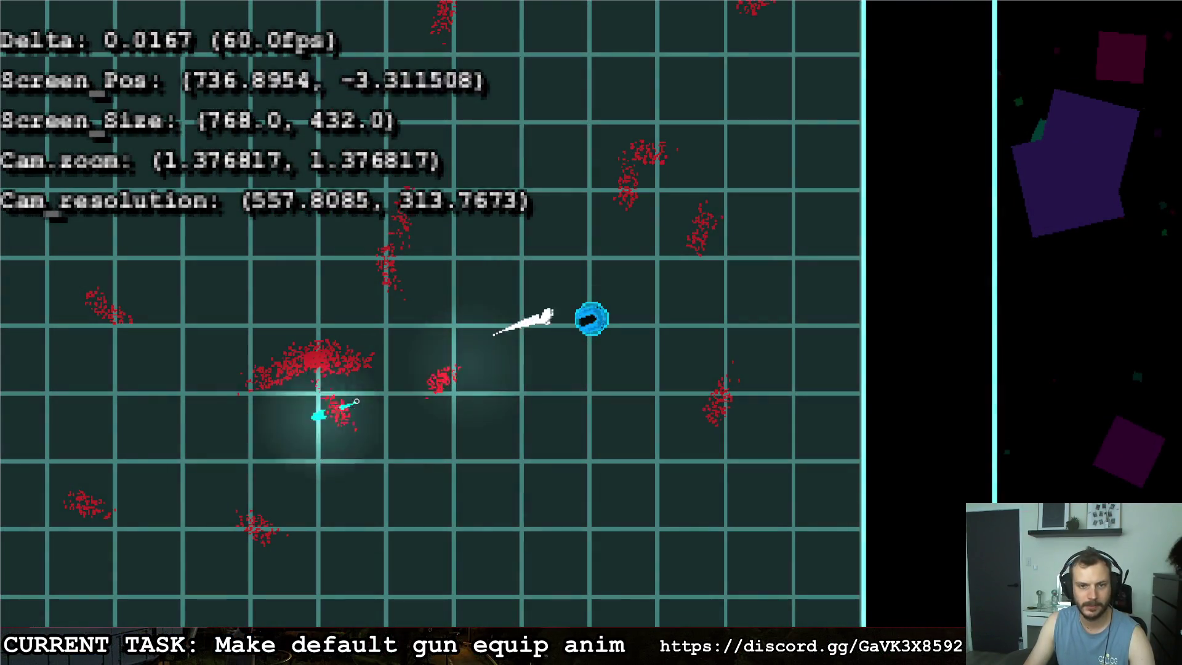
Leave the pause menu, move right, pause again and quit the game with F8.
{"action": "key", "text": "Escape"}
{"action": "key", "text": "Right"}
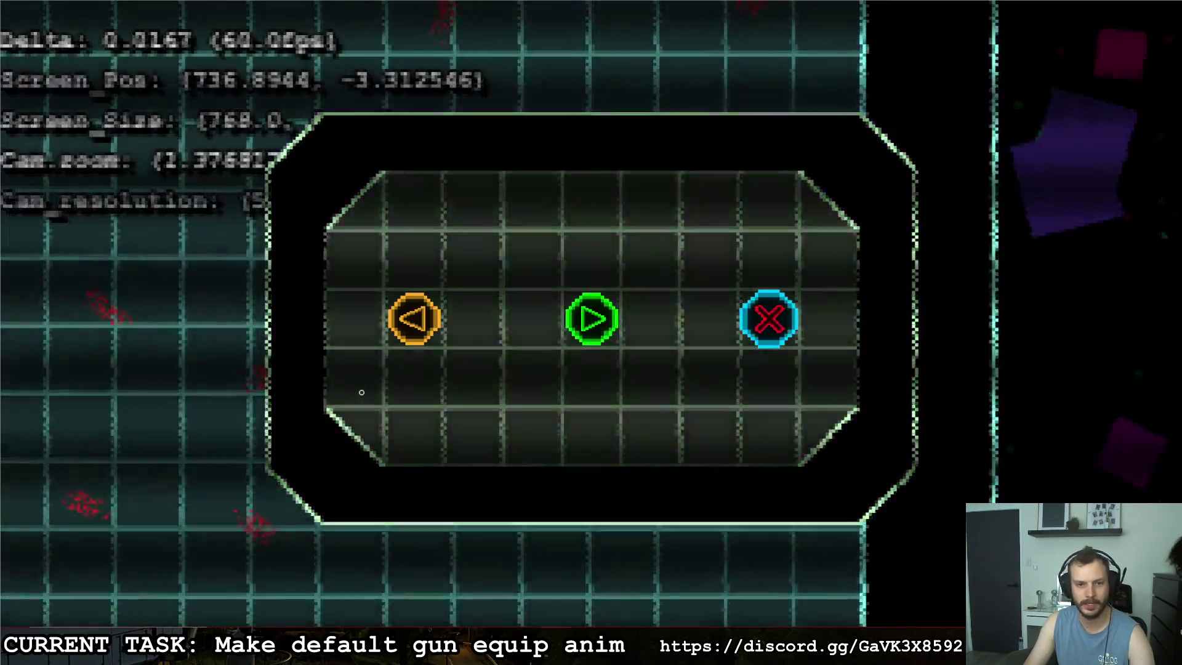
{"action": "key", "text": "Right"}
{"action": "key", "text": "Return"}
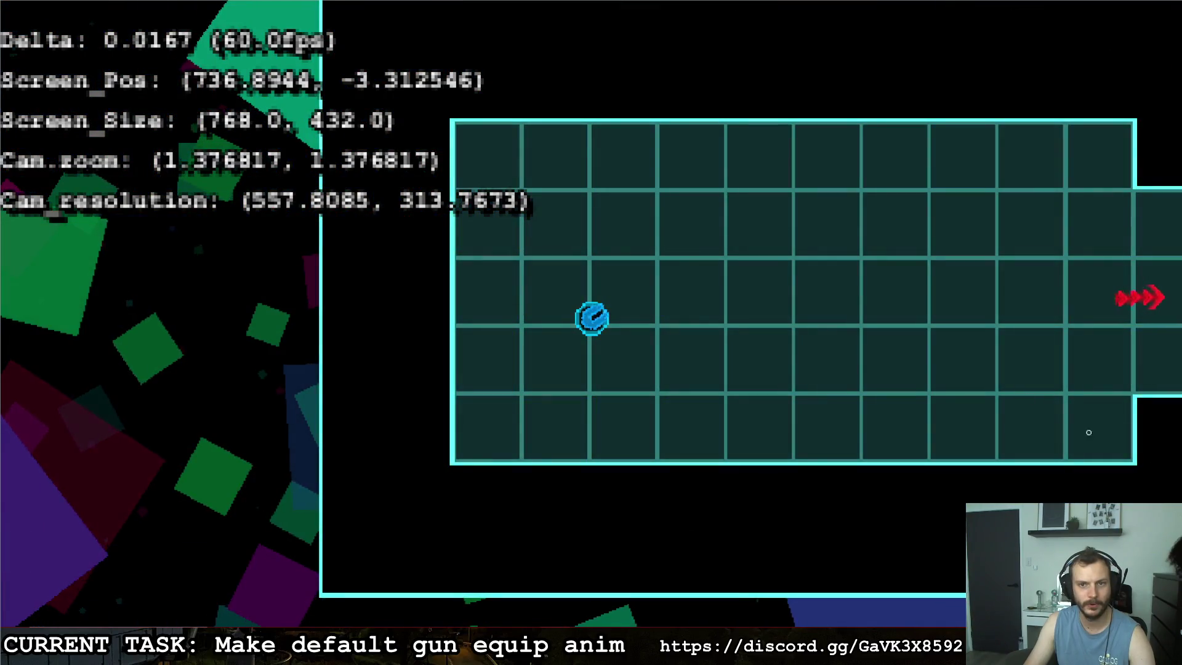
{"action": "key", "text": "d"}
{"action": "key", "text": "d"}
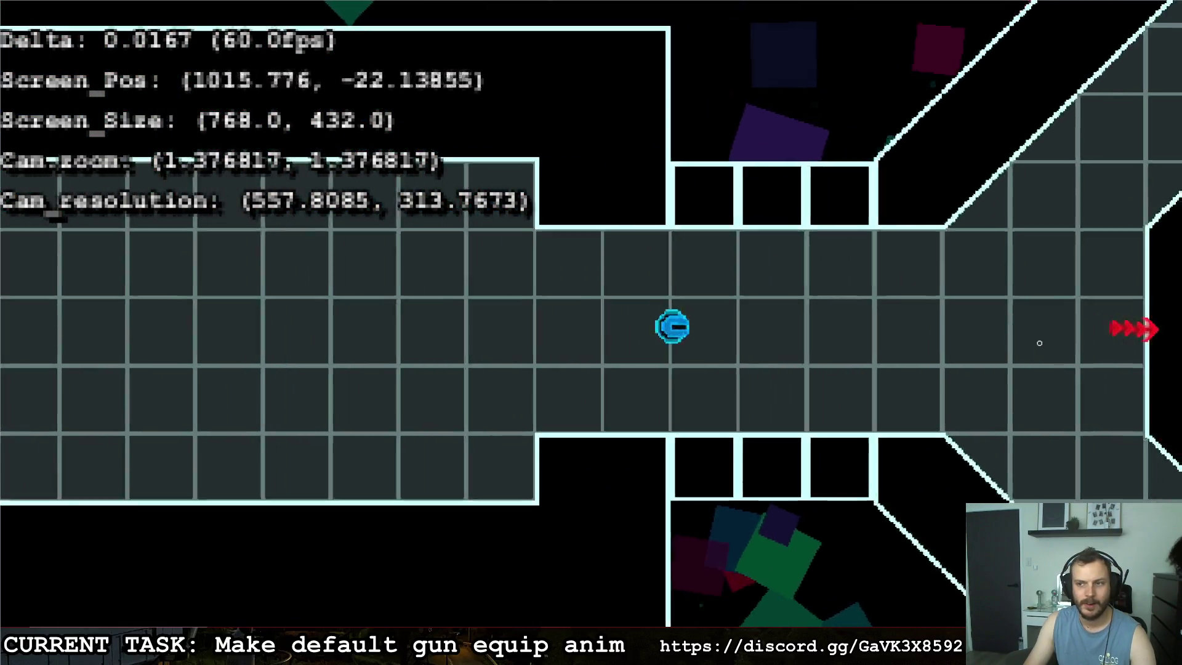
{"action": "key", "text": "Escape"}
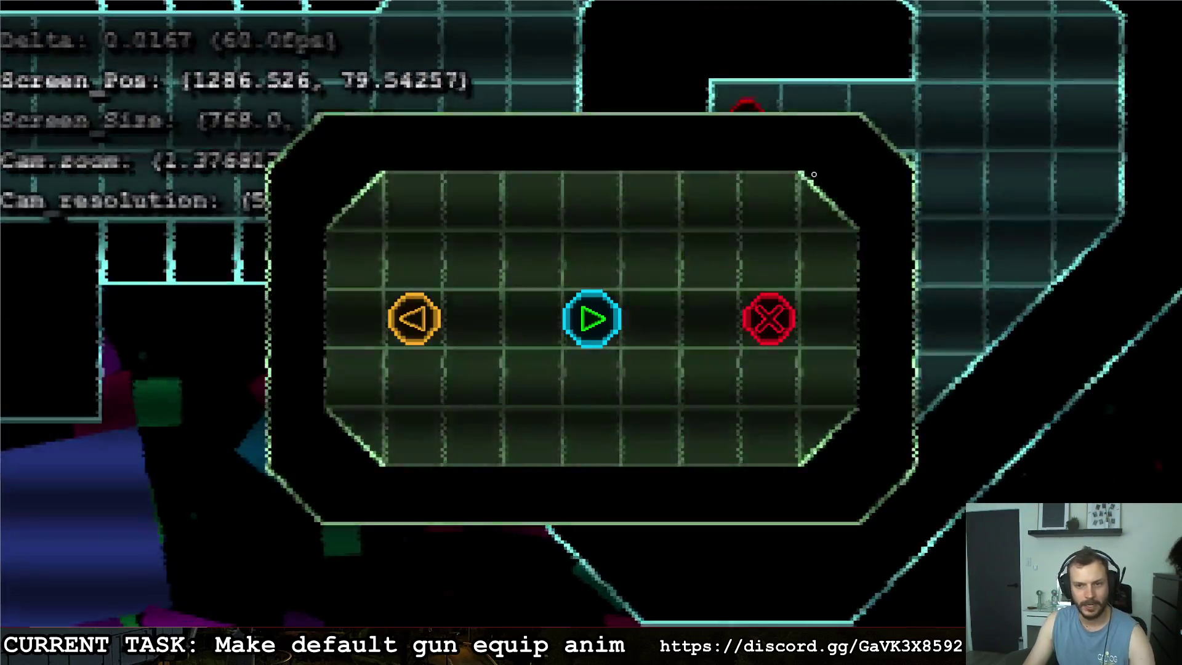
{"action": "key", "text": "F8"}
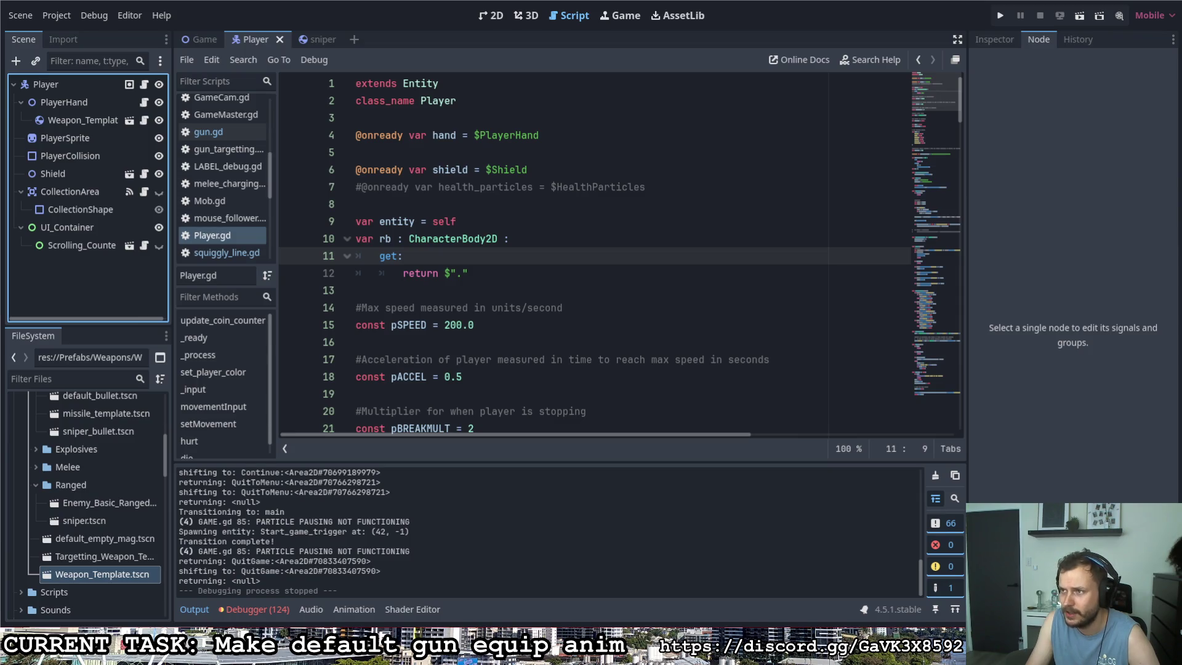
Bring the TODO image forward, try a first Bullet note, then undo the oversized text.
{"action": "left_click_drag", "start_coordinate": [1181, 134], "coordinate": [685, 134]}
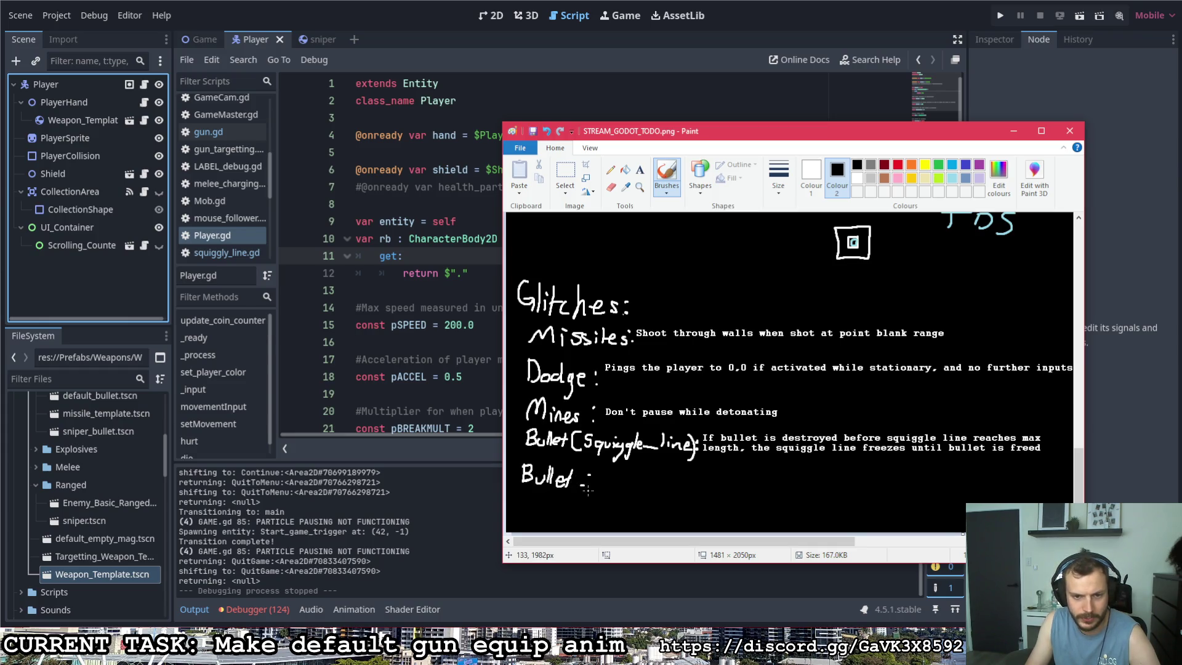
{"action": "left_click", "coordinate": [644, 171]}
{"action": "left_click", "coordinate": [596, 474]}
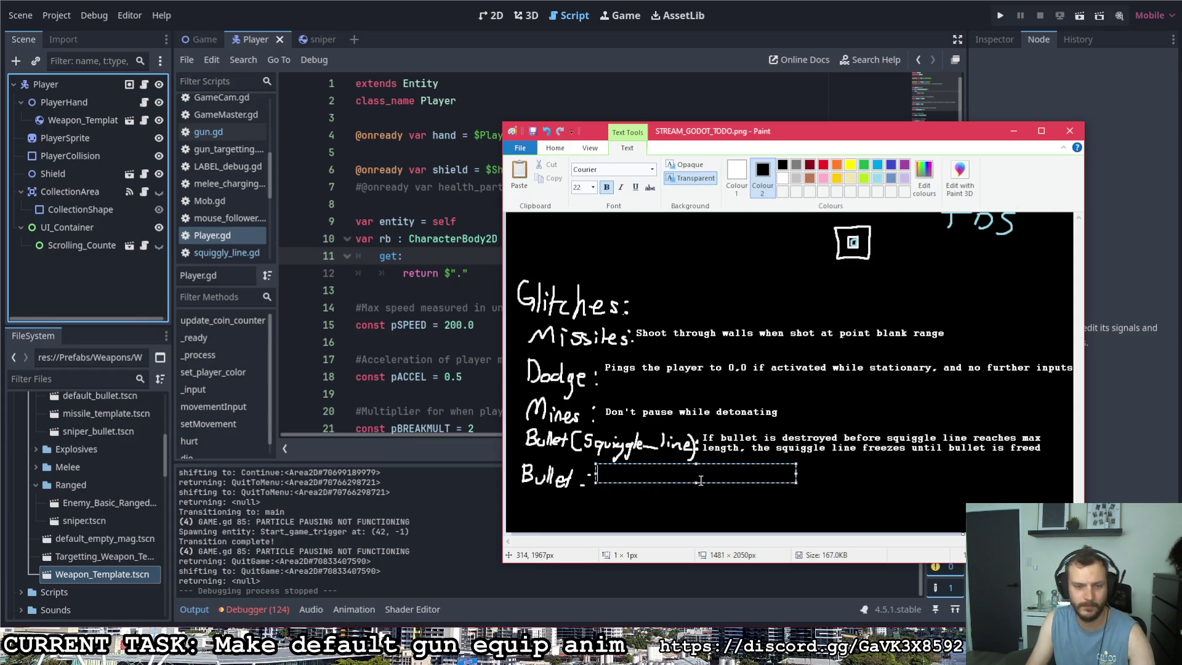
{"action": "type", "text": "HitEmit n"}
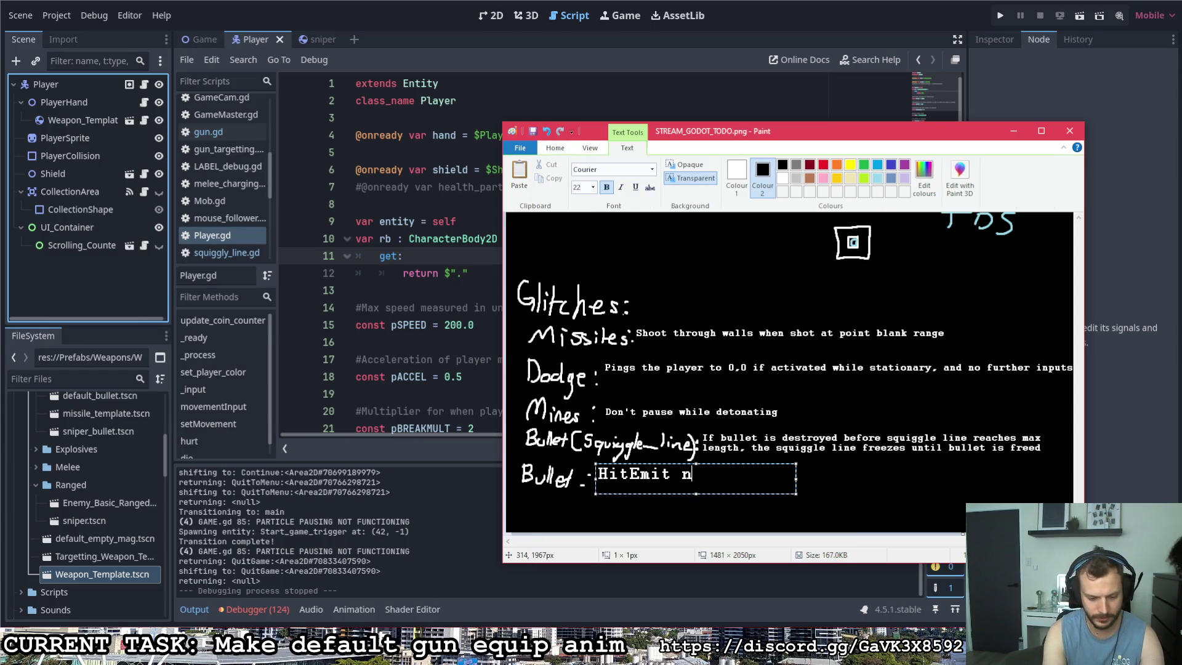
{"action": "type", "text": "o longer works"}
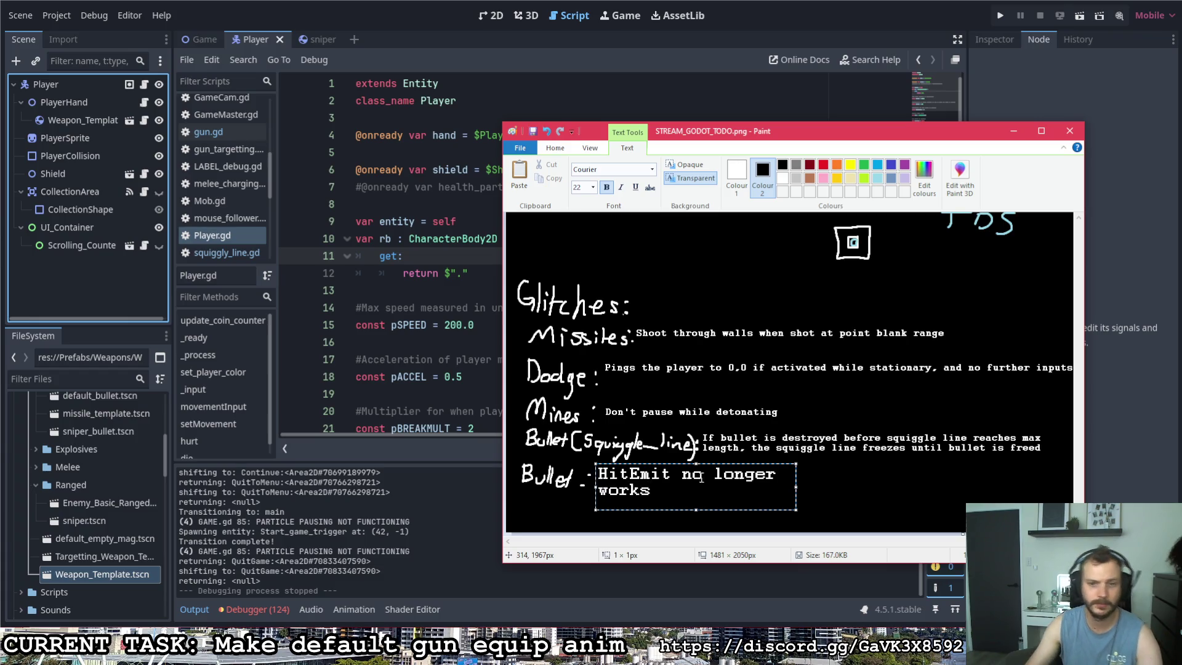
{"action": "left_click_drag", "start_coordinate": [797, 486], "coordinate": [832, 484]}
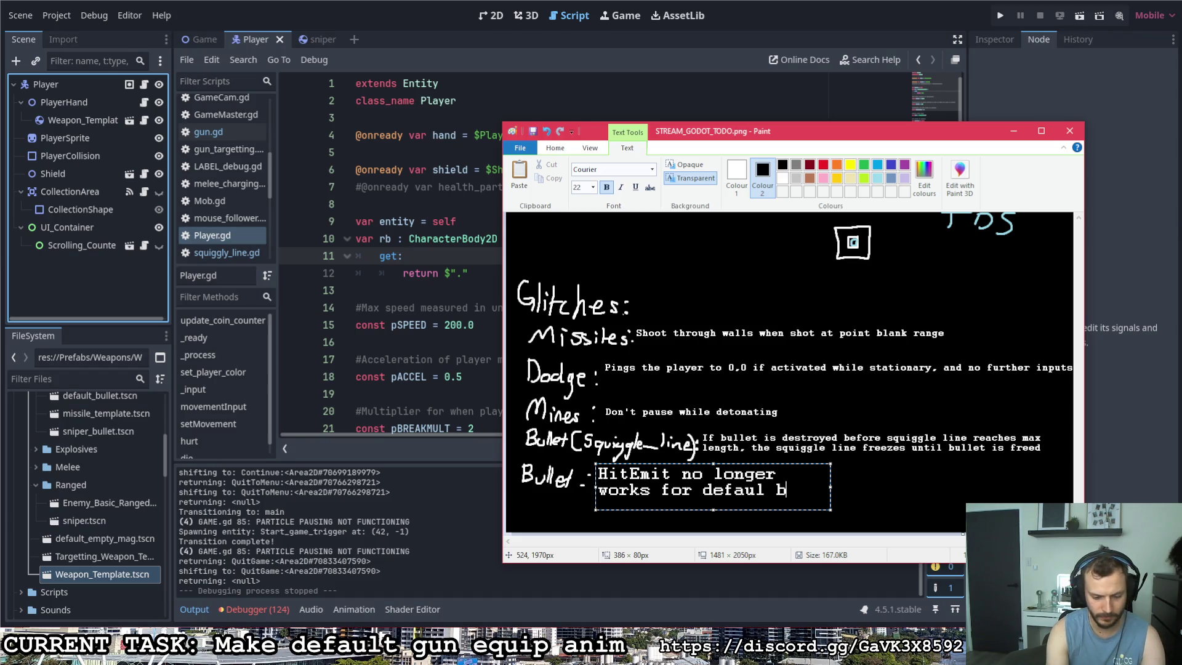
{"action": "type", "text": "ullet"}
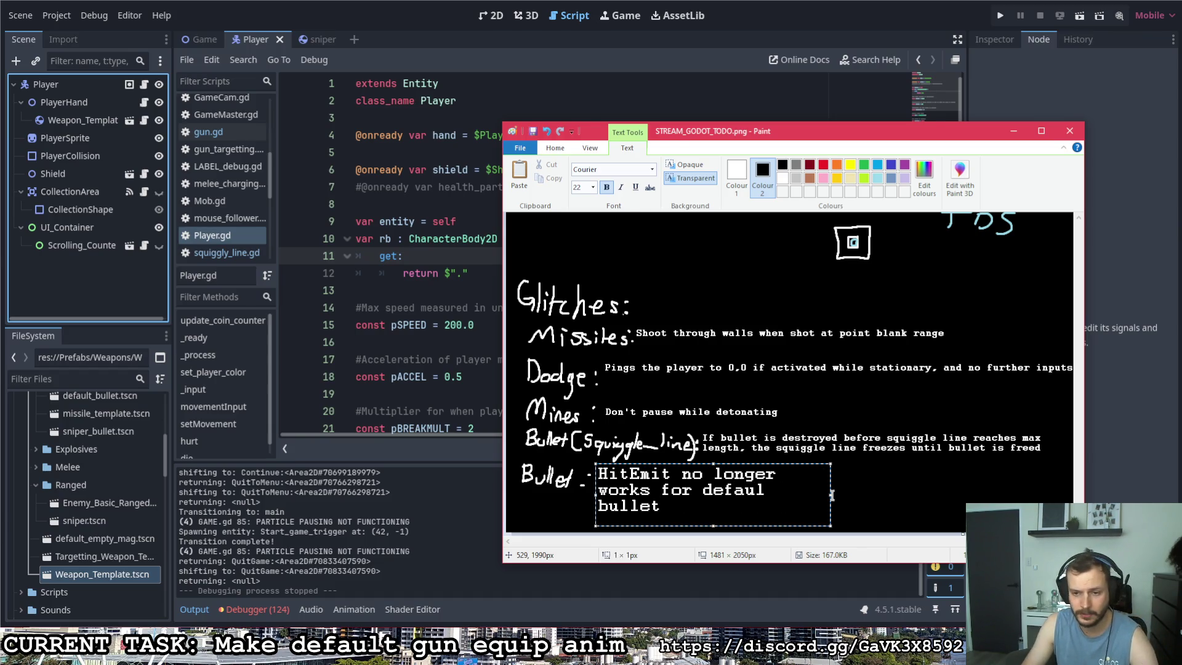
{"action": "left_click", "coordinate": [832, 494]}
{"action": "key", "text": "ctrl+z"}
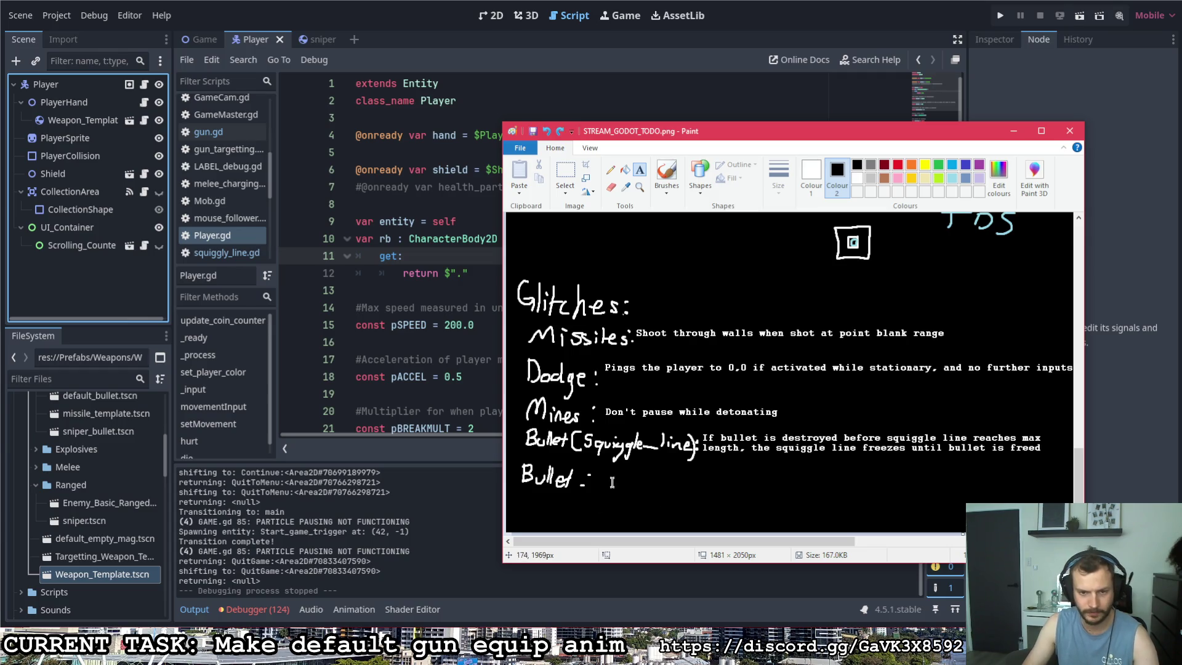
Add a 12 pt note beside 'Bullet -' reading 'Hit emit no longer works for default bullet' on one line.
{"action": "left_click", "coordinate": [604, 473]}
{"action": "left_click", "coordinate": [593, 187]}
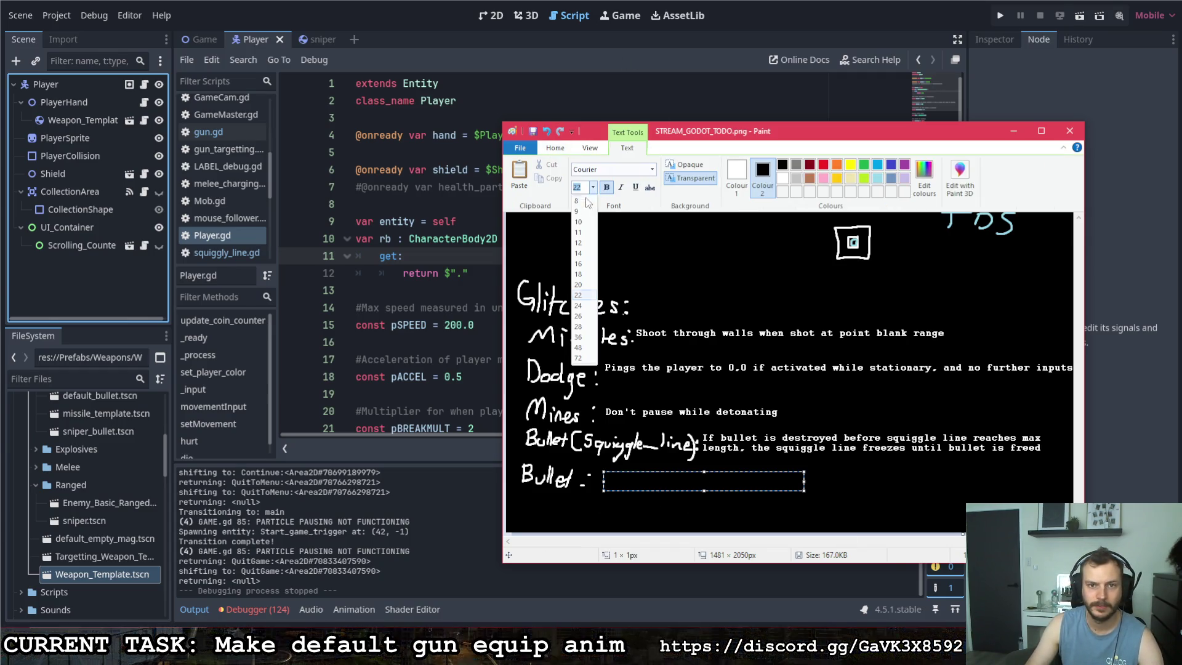
{"action": "type", "text": "12"}
{"action": "key", "text": "Return"}
{"action": "type", "text": "Hit emit no longer works fo"}
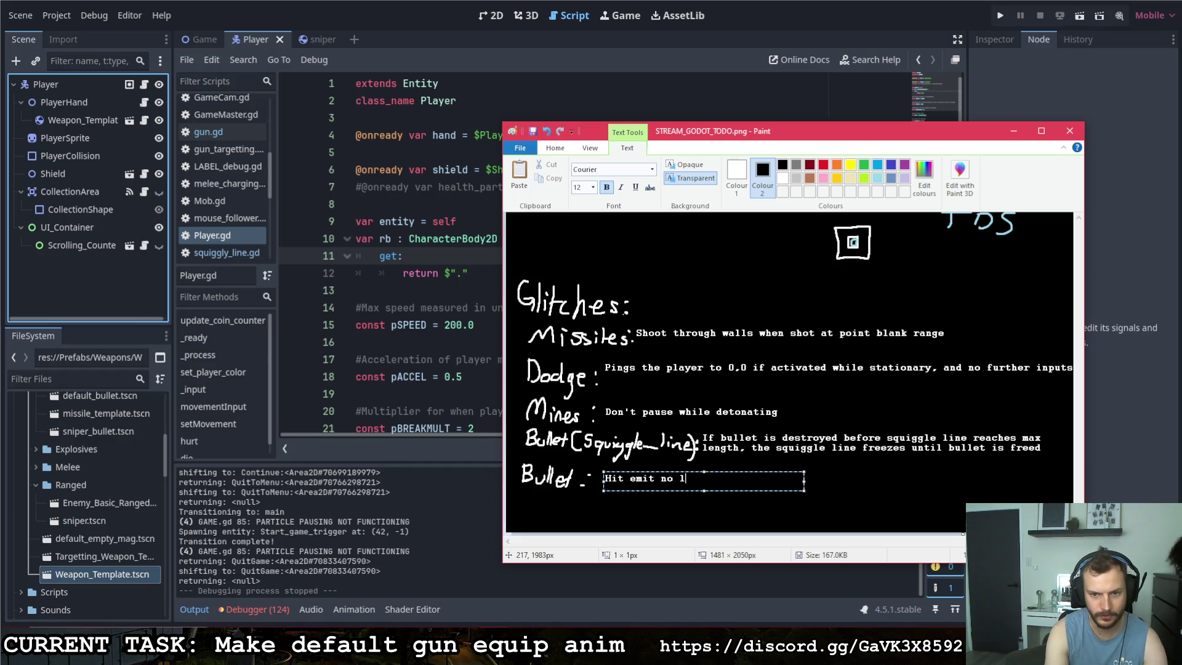
{"action": "type", "text": "r "}
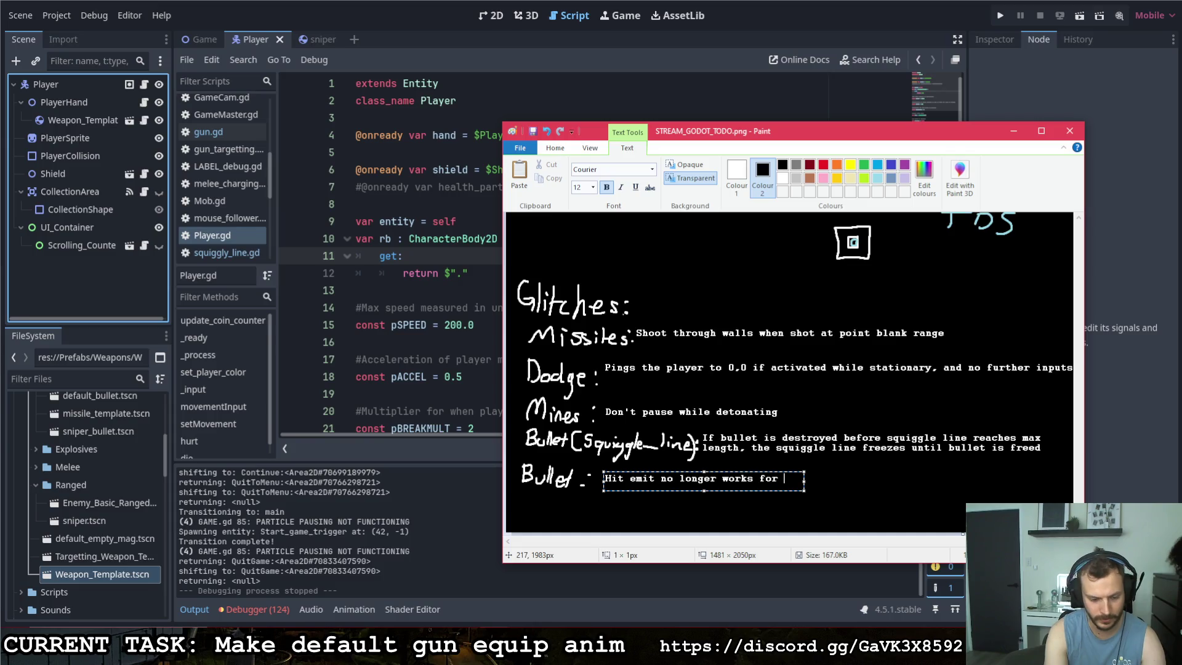
{"action": "type", "text": "defaul bullet"}
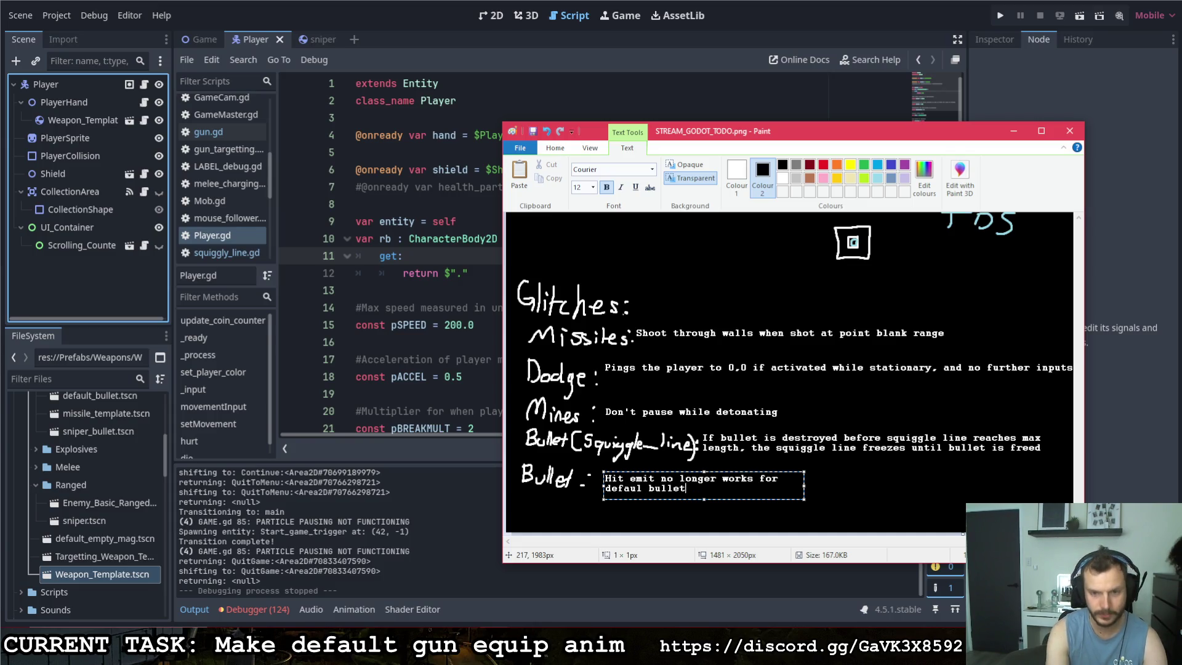
{"action": "mouse_move", "coordinate": [804, 485]}
{"action": "left_mouse_down"}
{"action": "mouse_move", "coordinate": [926, 481]}
{"action": "mouse_move", "coordinate": [891, 477]}
{"action": "left_mouse_up"}
{"action": "left_click", "coordinate": [823, 478]}
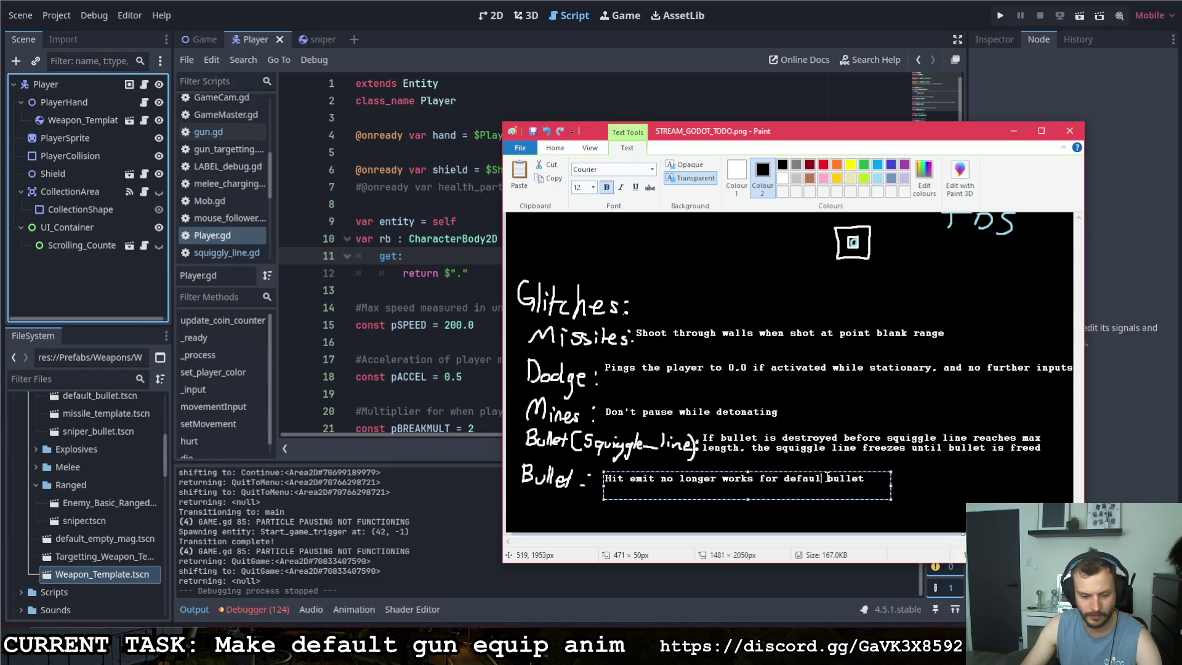
{"action": "type", "text": "t"}
{"action": "left_click", "coordinate": [914, 481]}
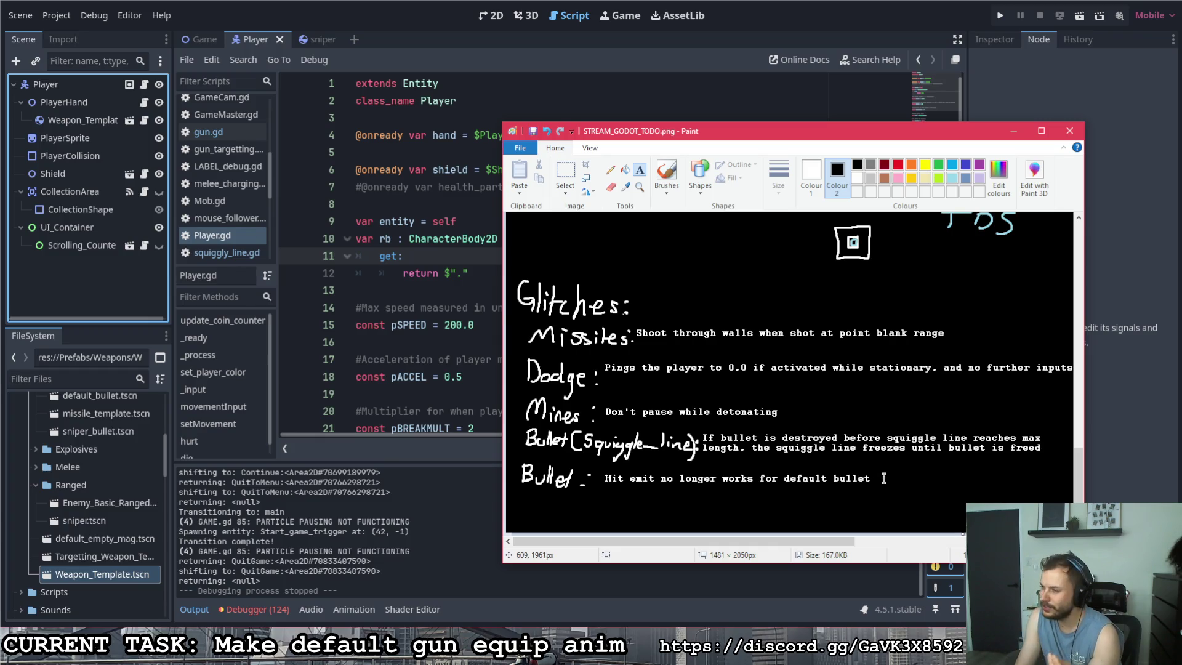
Scroll up the TODO image, click away and switch back to Godot's Player.gd script.
{"action": "scroll", "coordinate": [950, 517], "scroll_direction": "up", "scroll_amount": 3}
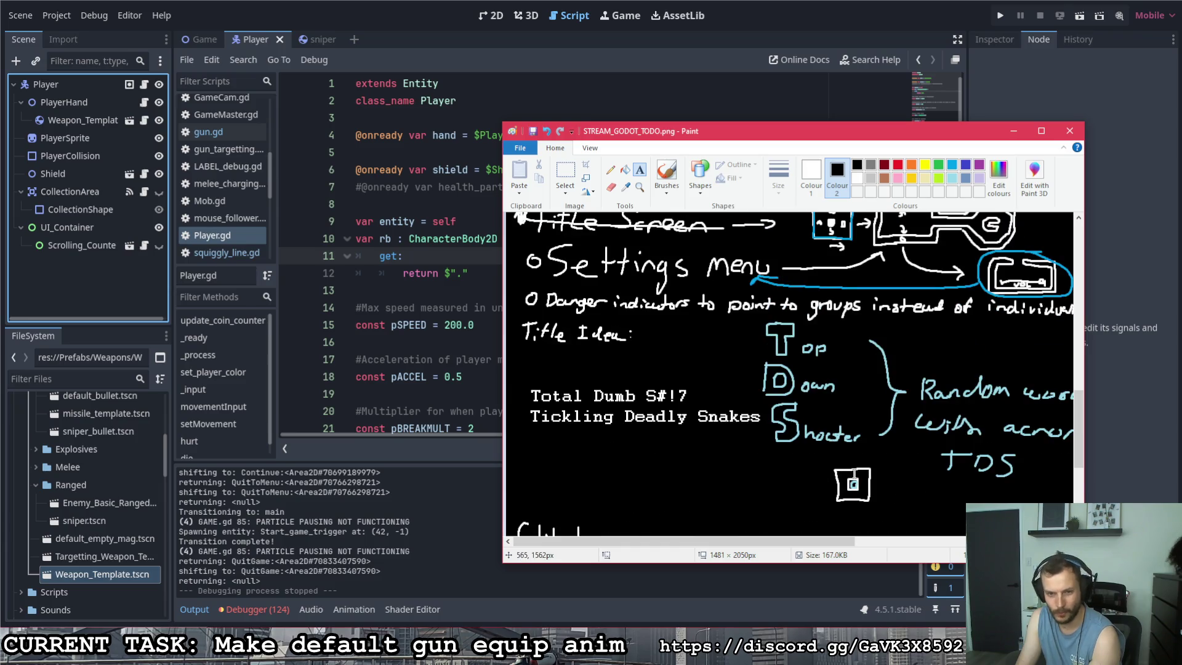
{"action": "left_click", "coordinate": [310, 611]}
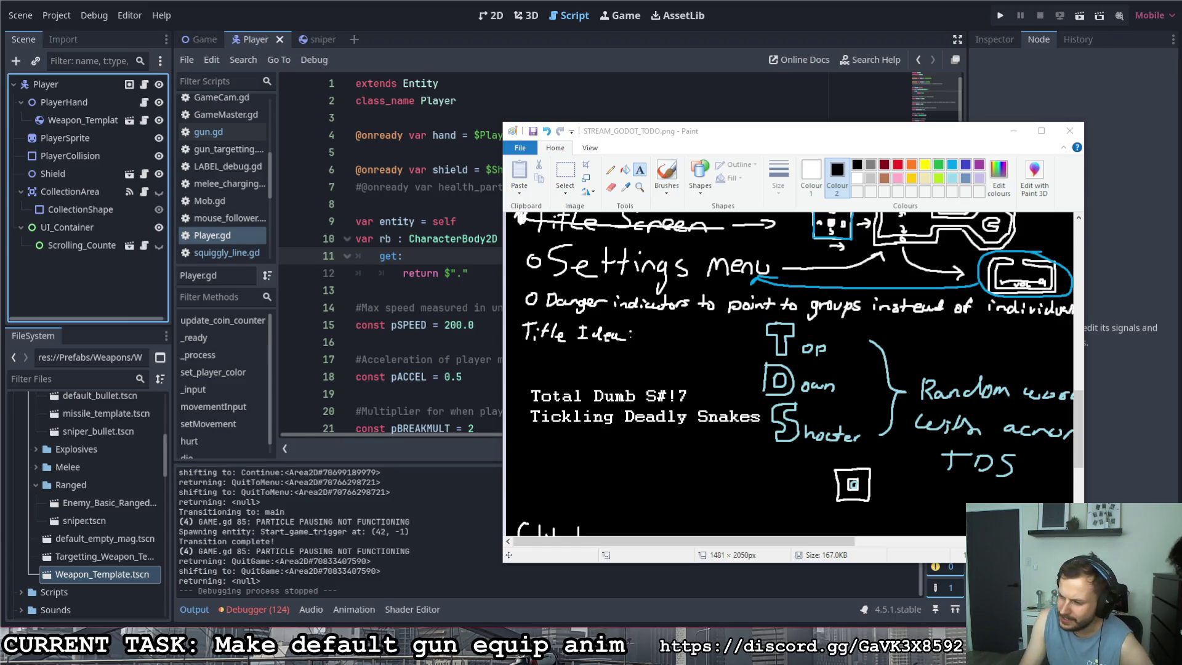
{"action": "key", "text": "alt+Tab"}
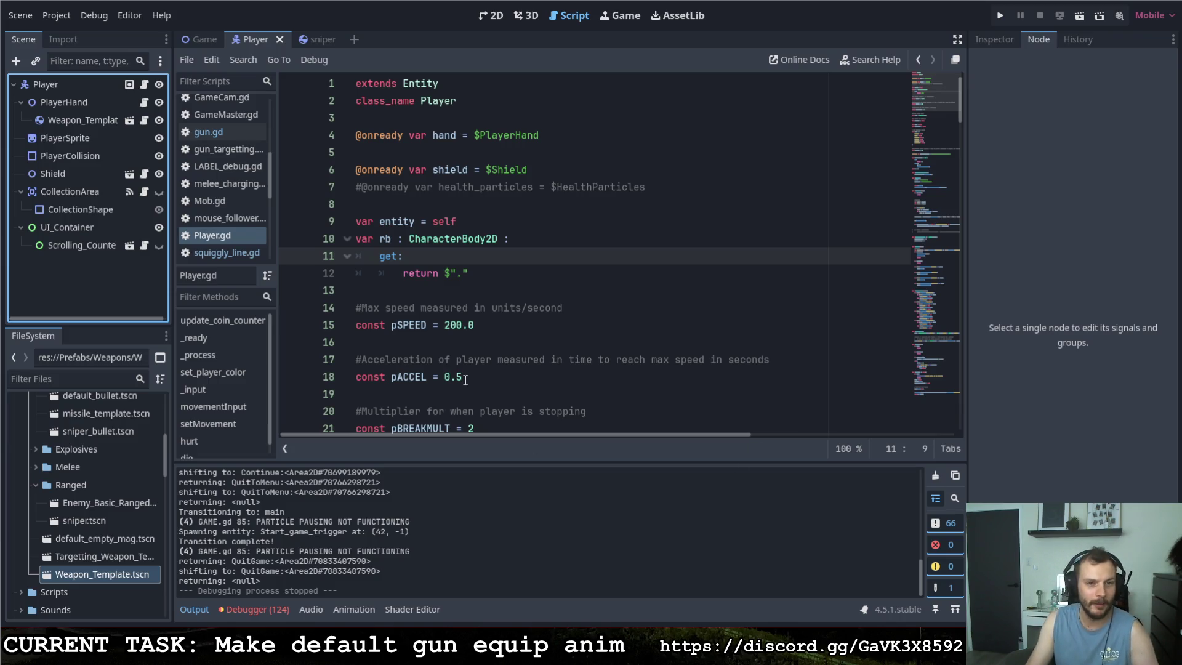
Switch to the 2D workspace and open the Game scene to view the level layout.
{"action": "left_click", "coordinate": [523, 273]}
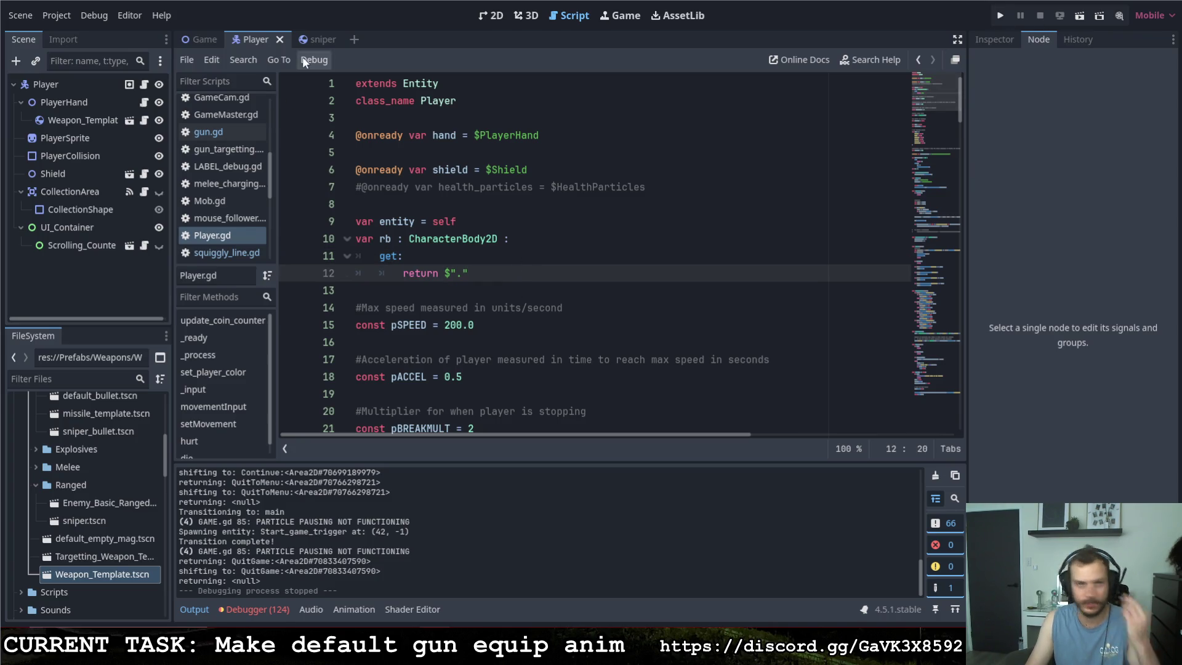
{"action": "left_click", "coordinate": [491, 15]}
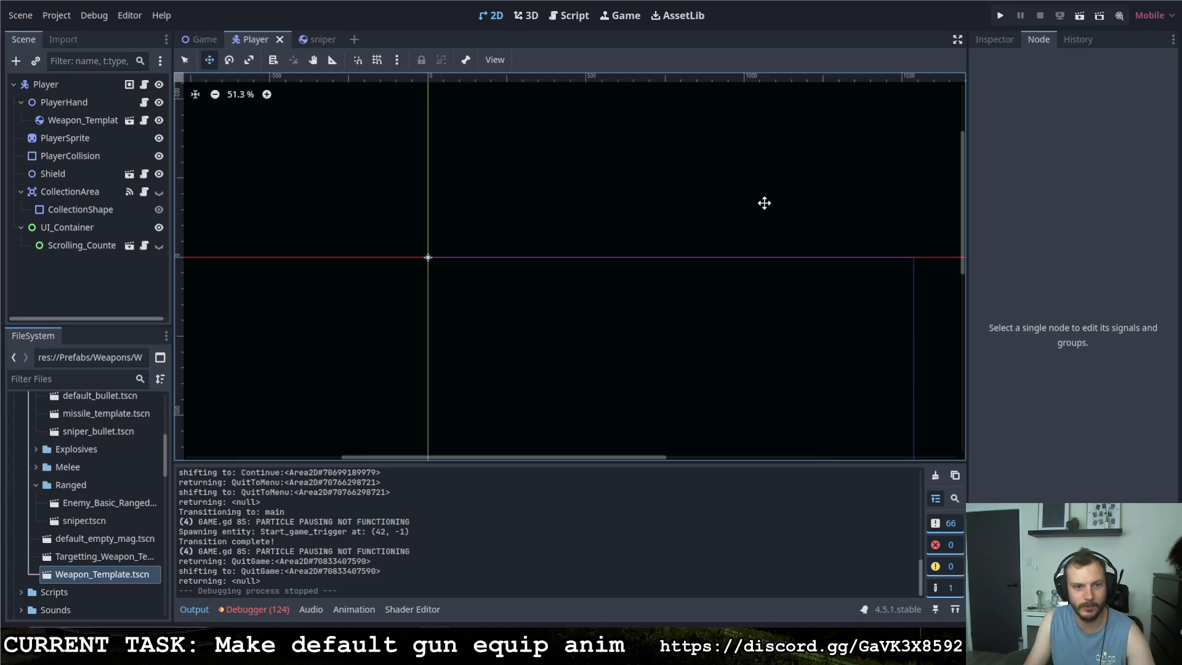
{"action": "left_click", "coordinate": [206, 40]}
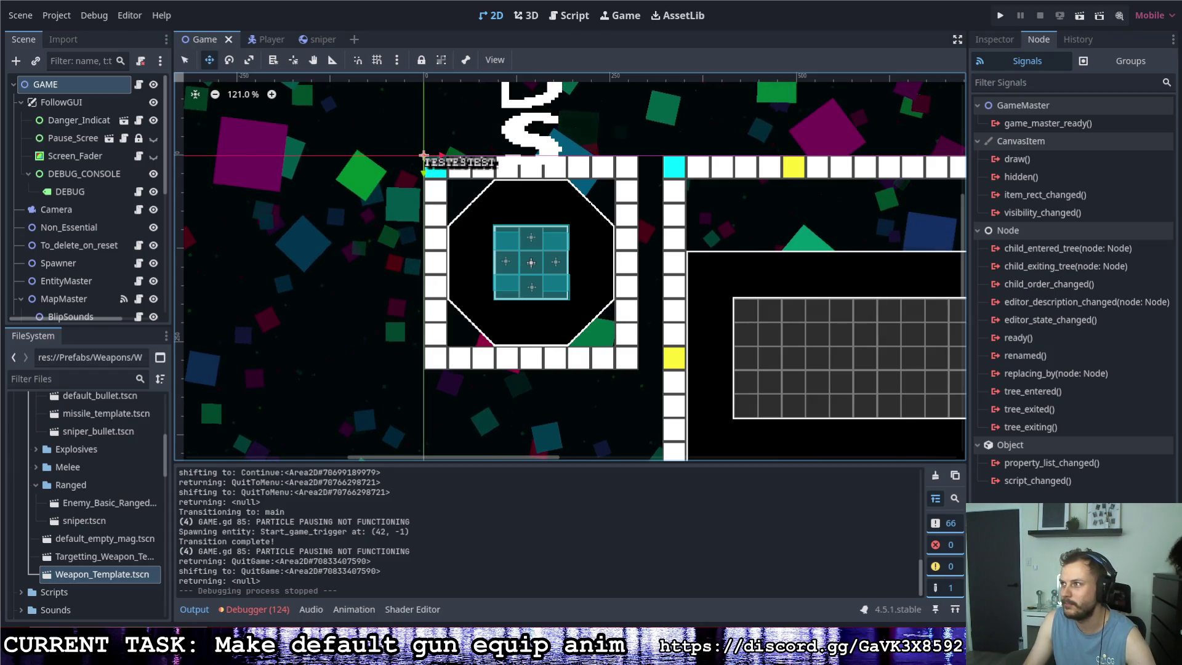
Switch to the Steam store page for The Lantern of the Laughless Saint and scroll through it.
{"action": "key", "text": "alt+Tab"}
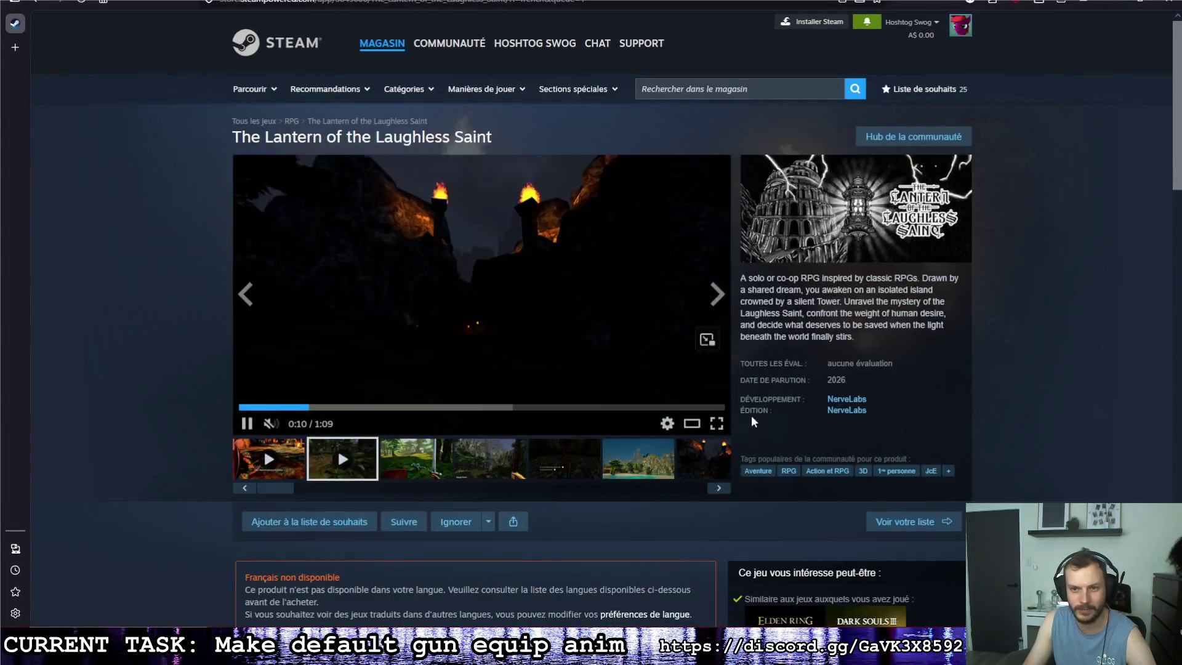
{"action": "scroll", "coordinate": [778, 178], "scroll_direction": "down", "scroll_amount": 3}
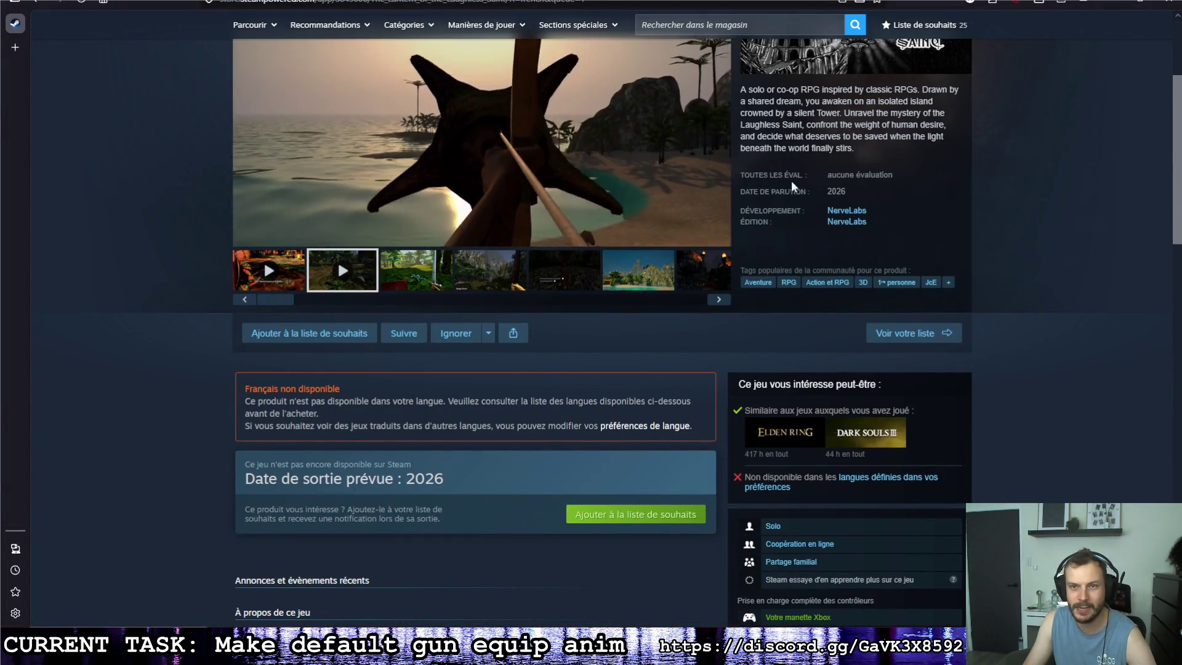
{"action": "scroll", "coordinate": [221, 466], "scroll_direction": "down", "scroll_amount": 2}
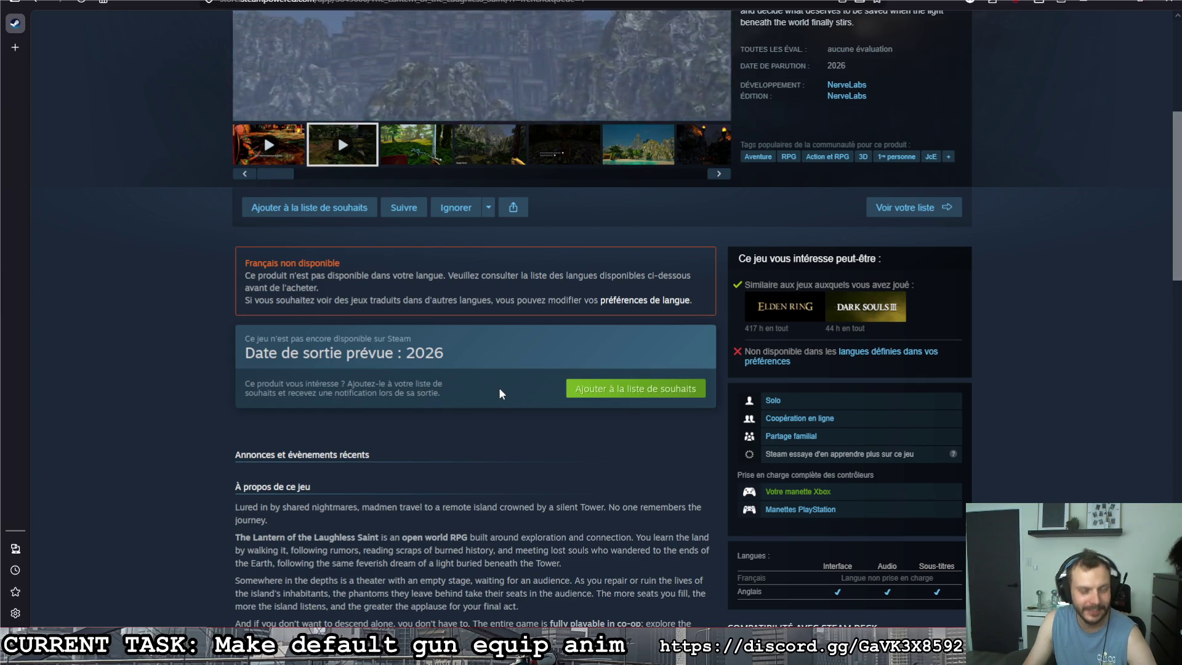
{"action": "scroll", "coordinate": [500, 394], "scroll_direction": "up", "scroll_amount": 5}
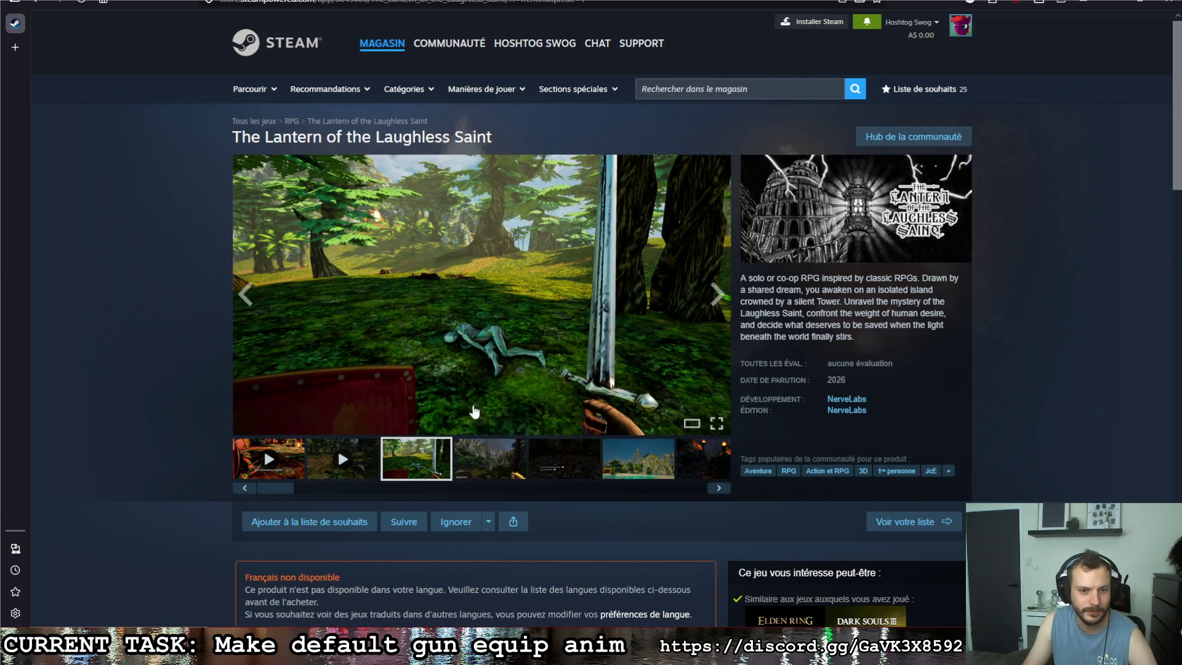
Browse the screenshot gallery, ending on the torchlit cliffs screenshot.
{"action": "left_click", "coordinate": [492, 467]}
{"action": "left_click", "coordinate": [564, 470]}
{"action": "left_click", "coordinate": [655, 471]}
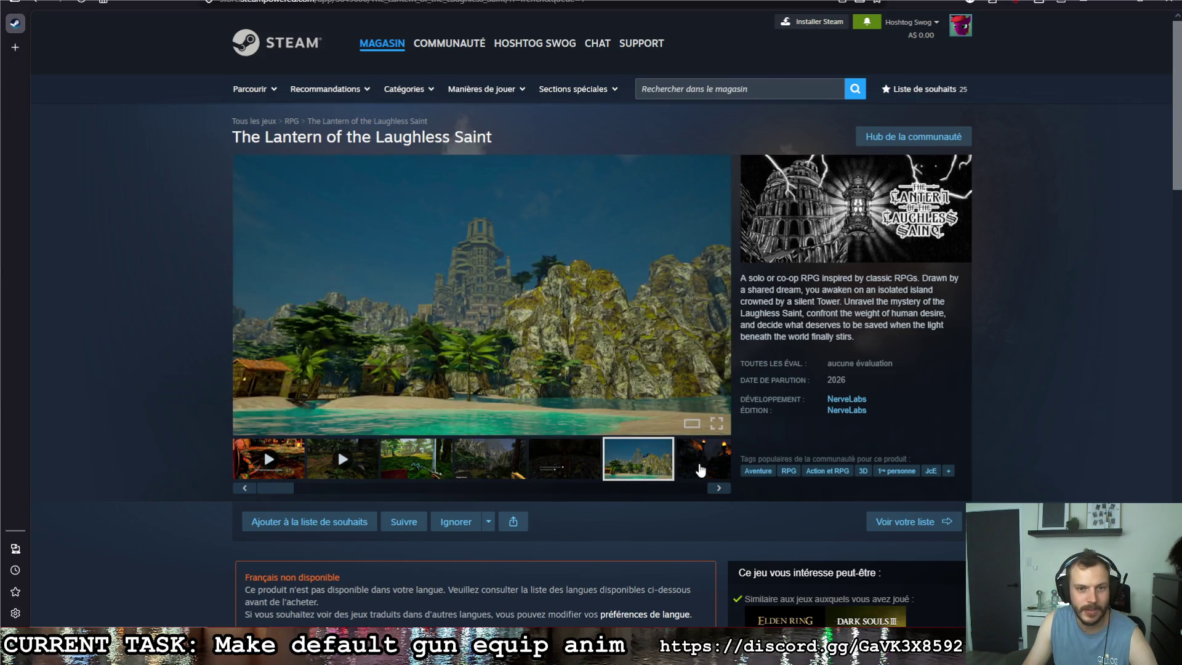
{"action": "left_click", "coordinate": [701, 471]}
{"action": "left_click", "coordinate": [605, 470]}
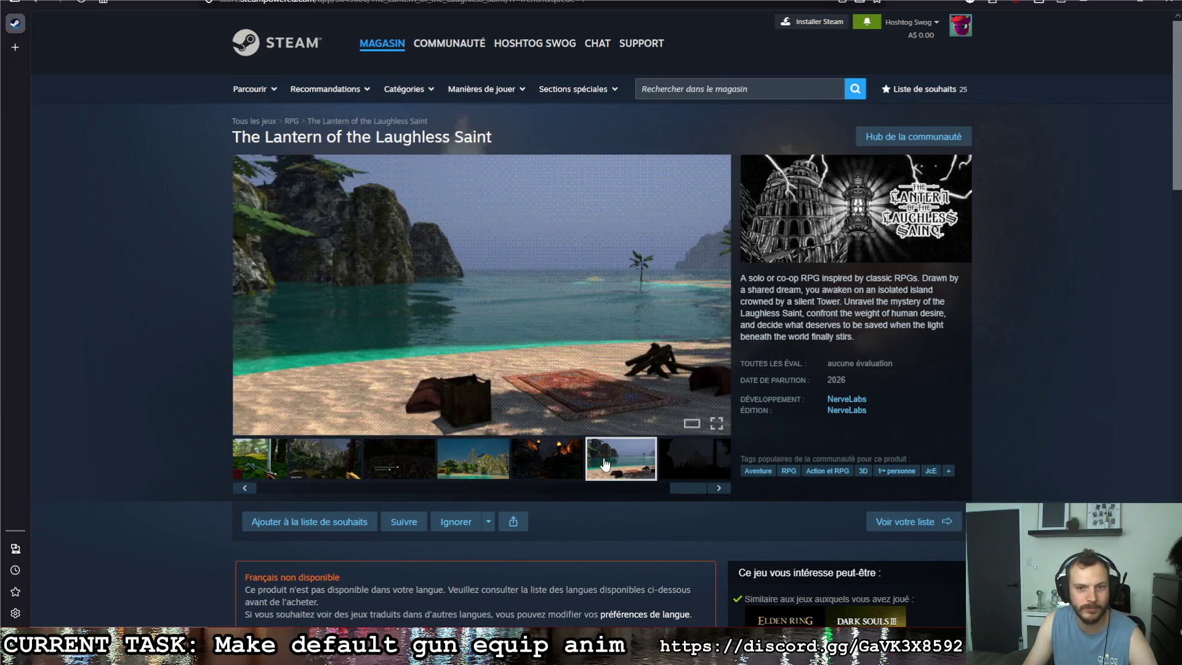
{"action": "left_click", "coordinate": [571, 466]}
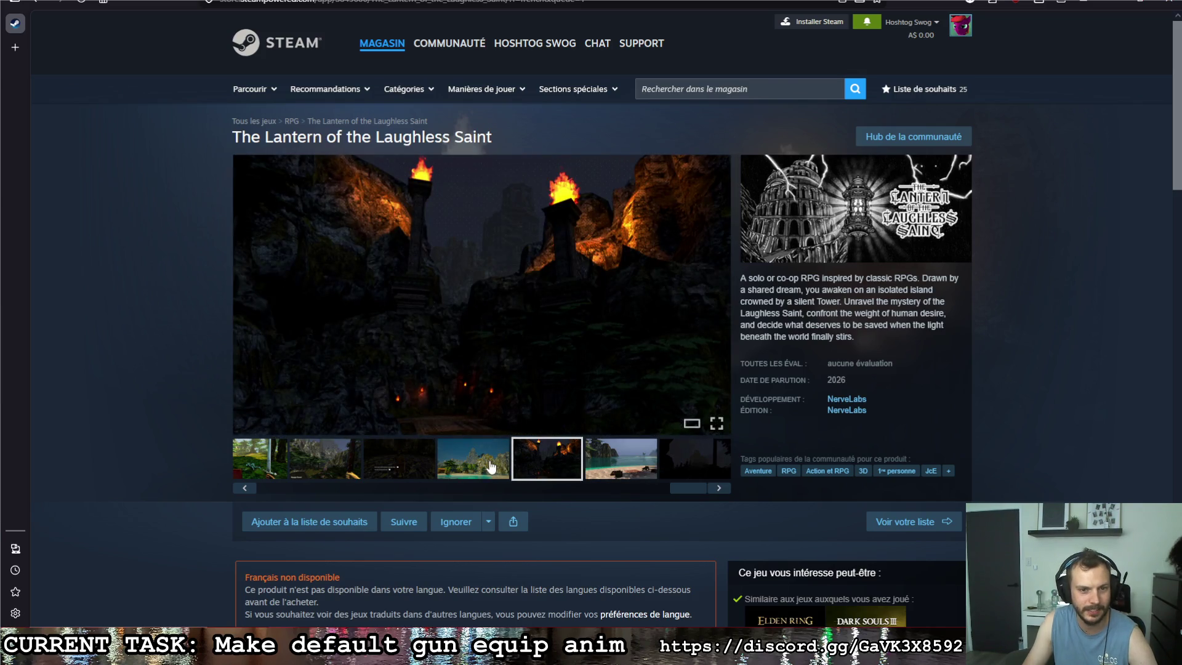
Minimize the browser and open the sniper gun scene in Godot's 2D view.
{"action": "key", "text": "super+Down"}
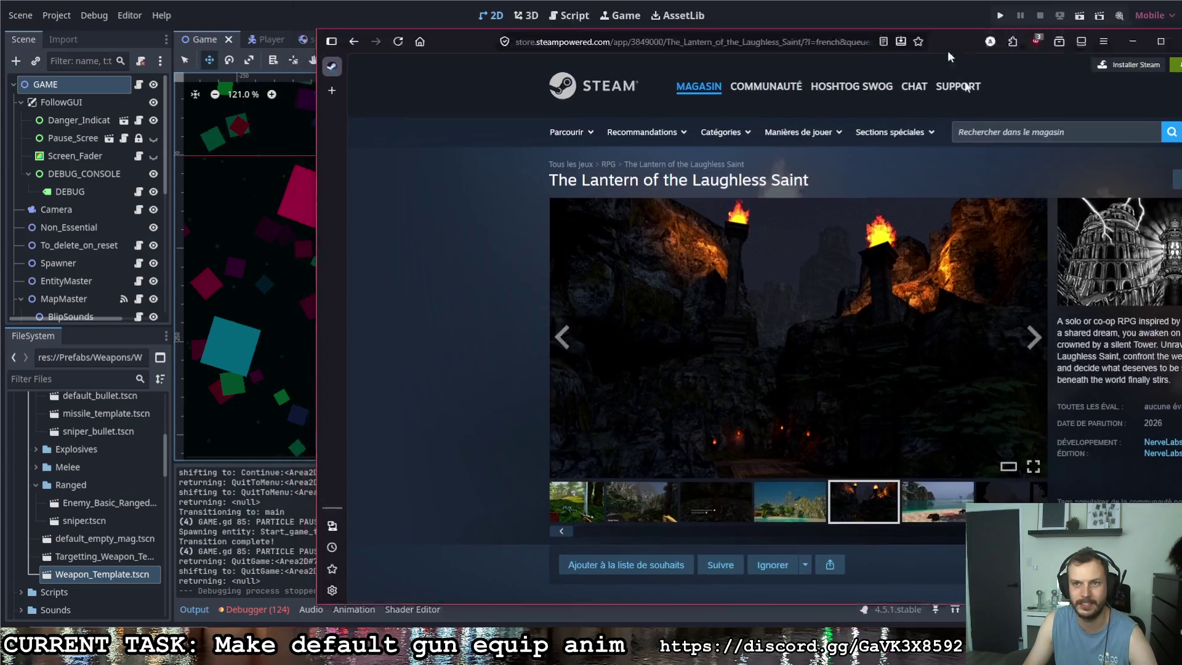
{"action": "key", "text": "super+Down"}
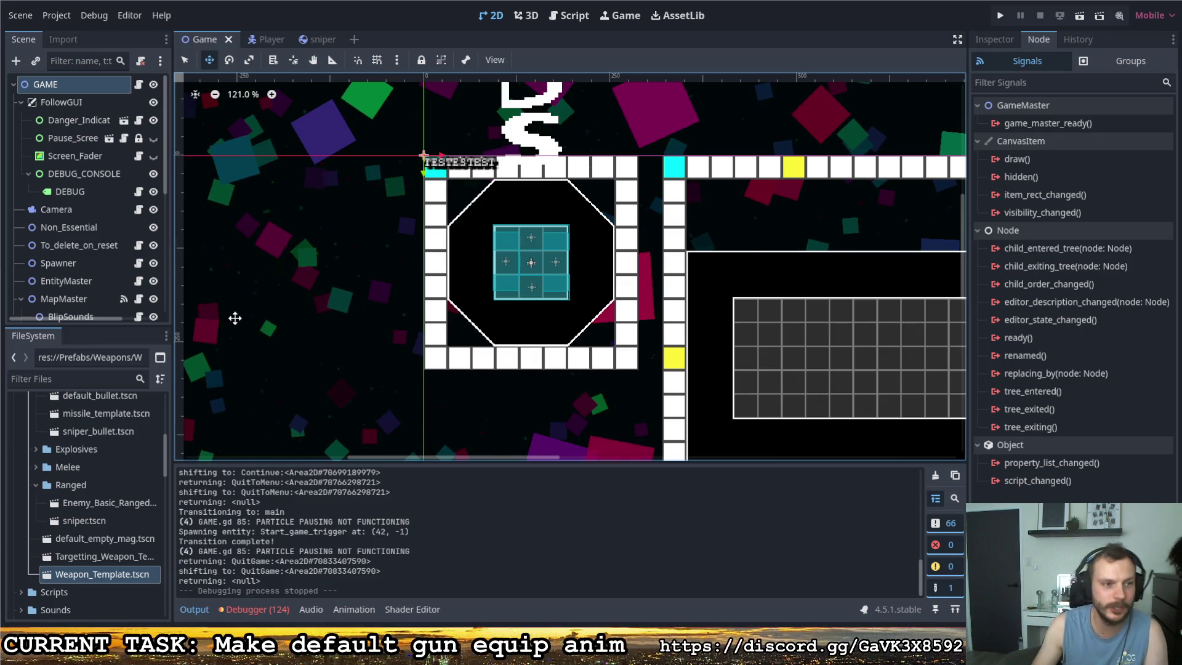
{"action": "left_click", "coordinate": [306, 42]}
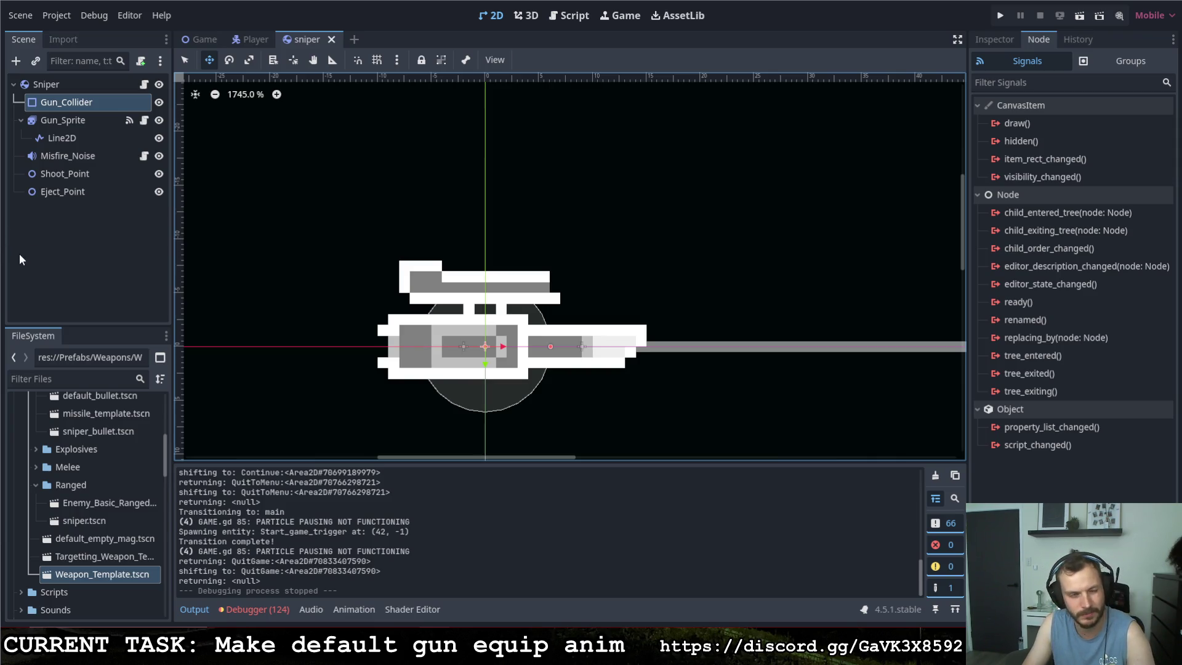
Open the Player scene, run the game with F5 to test the gun equip, then pause and stop it.
{"action": "left_click", "coordinate": [212, 40]}
{"action": "left_click", "coordinate": [252, 38]}
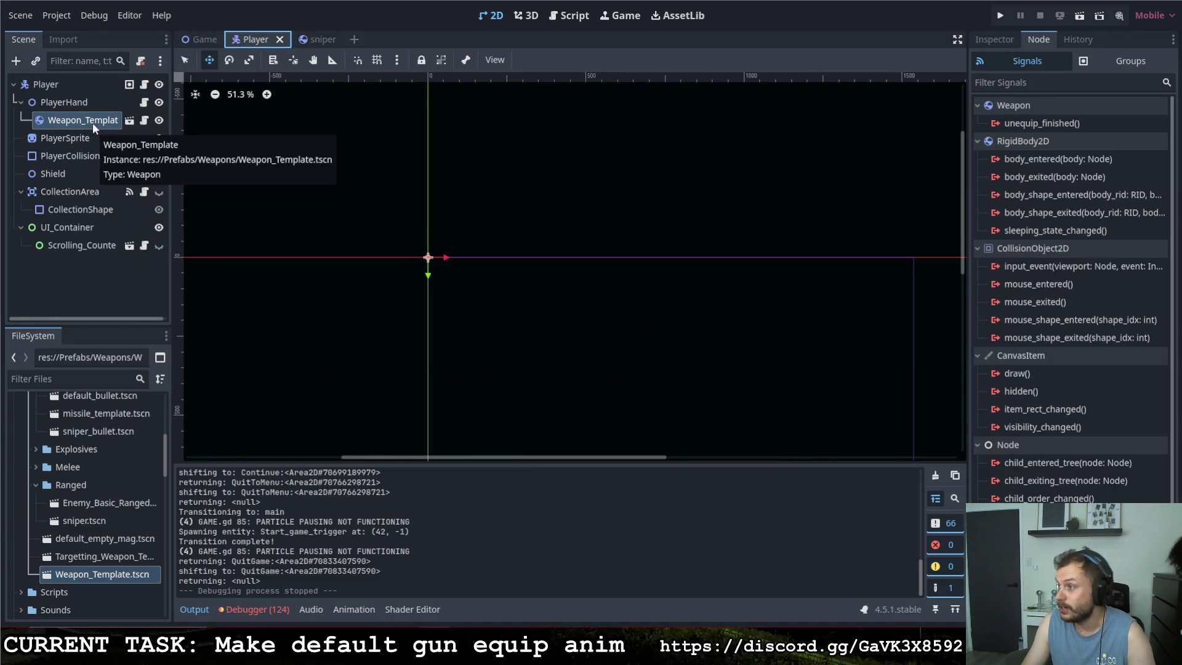
{"action": "key", "text": "F5"}
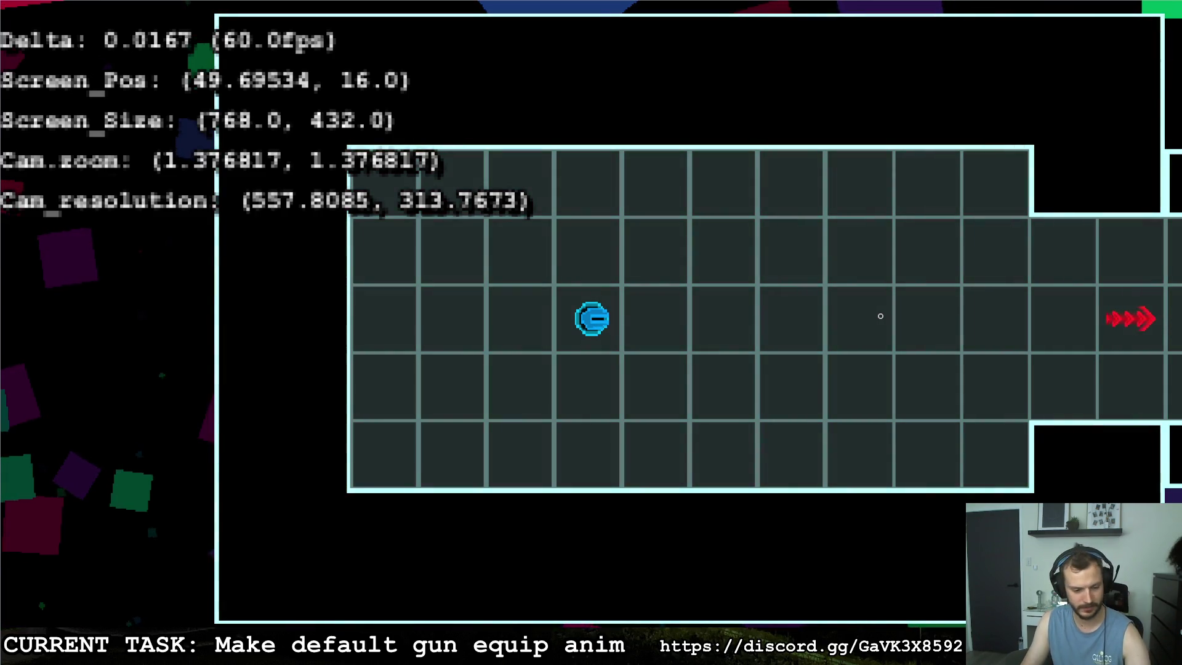
{"action": "key", "text": "Escape"}
{"action": "key", "text": "super+Down"}
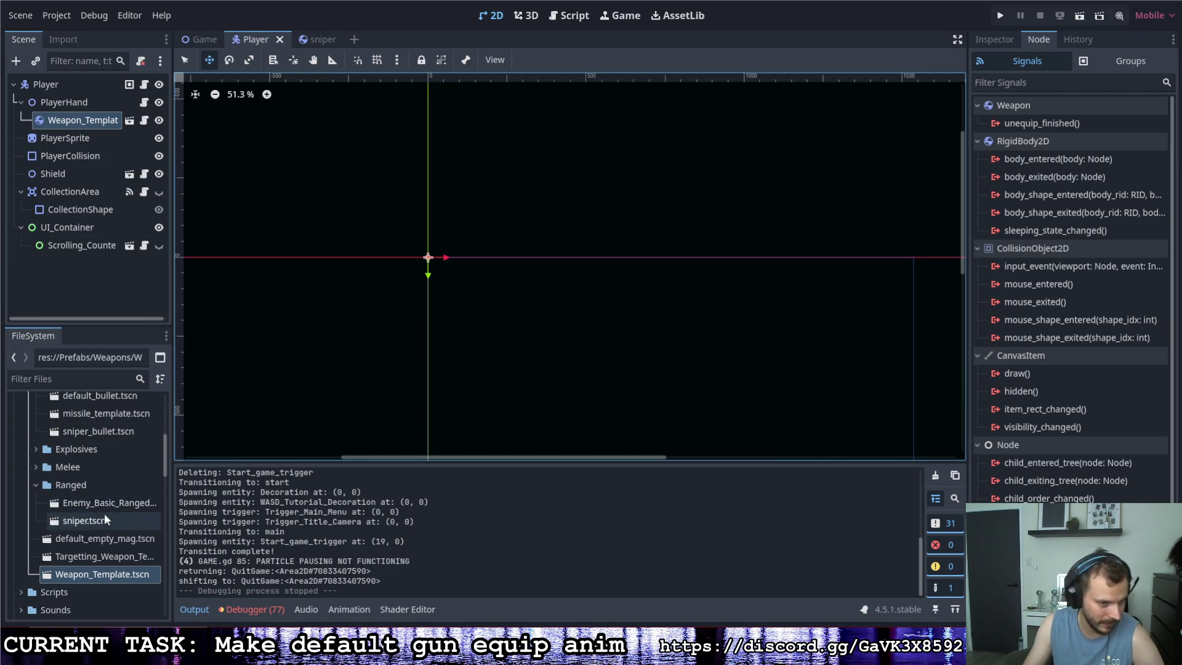
Delete the Weapon_Template node under PlayerHand, leaving only the Sniper, then playtest with F5 and quit.
{"action": "scroll", "coordinate": [99, 522], "scroll_direction": "up", "scroll_amount": 3}
{"action": "scroll", "coordinate": [98, 516], "scroll_direction": "down", "scroll_amount": 2}
{"action": "mouse_move", "coordinate": [92, 548]}
{"action": "left_mouse_down"}
{"action": "mouse_move", "coordinate": [109, 496]}
{"action": "mouse_move", "coordinate": [86, 125]}
{"action": "left_mouse_up"}
{"action": "left_click", "coordinate": [79, 134]}
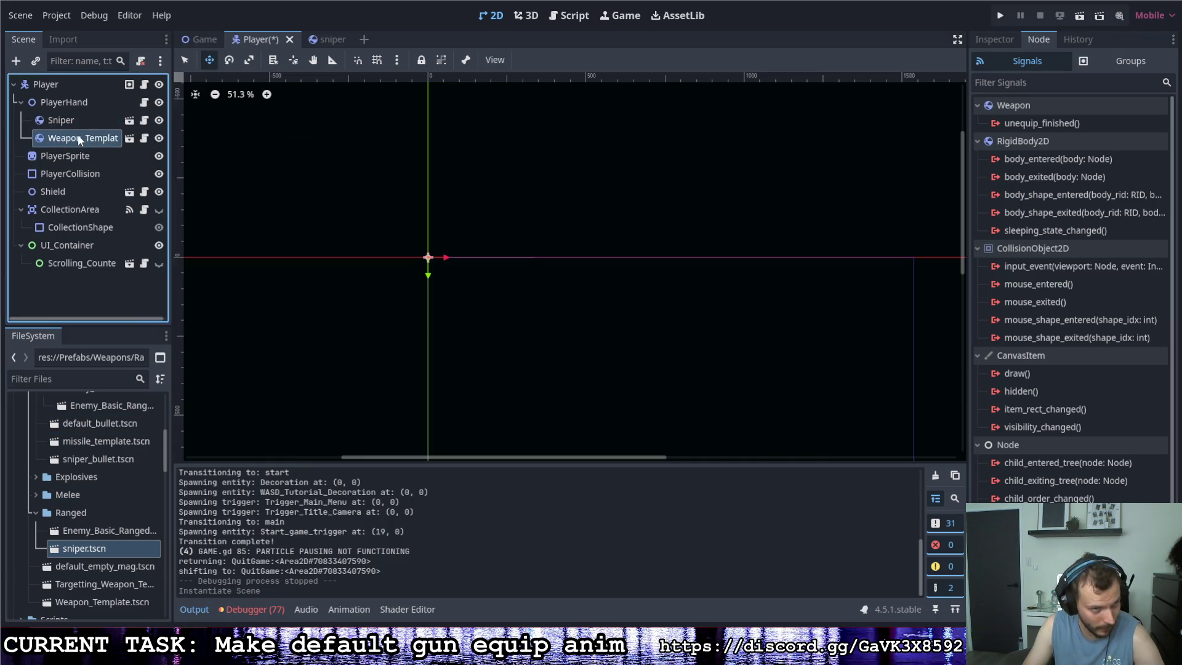
{"action": "key", "text": "Delete"}
{"action": "left_click", "coordinate": [547, 325]}
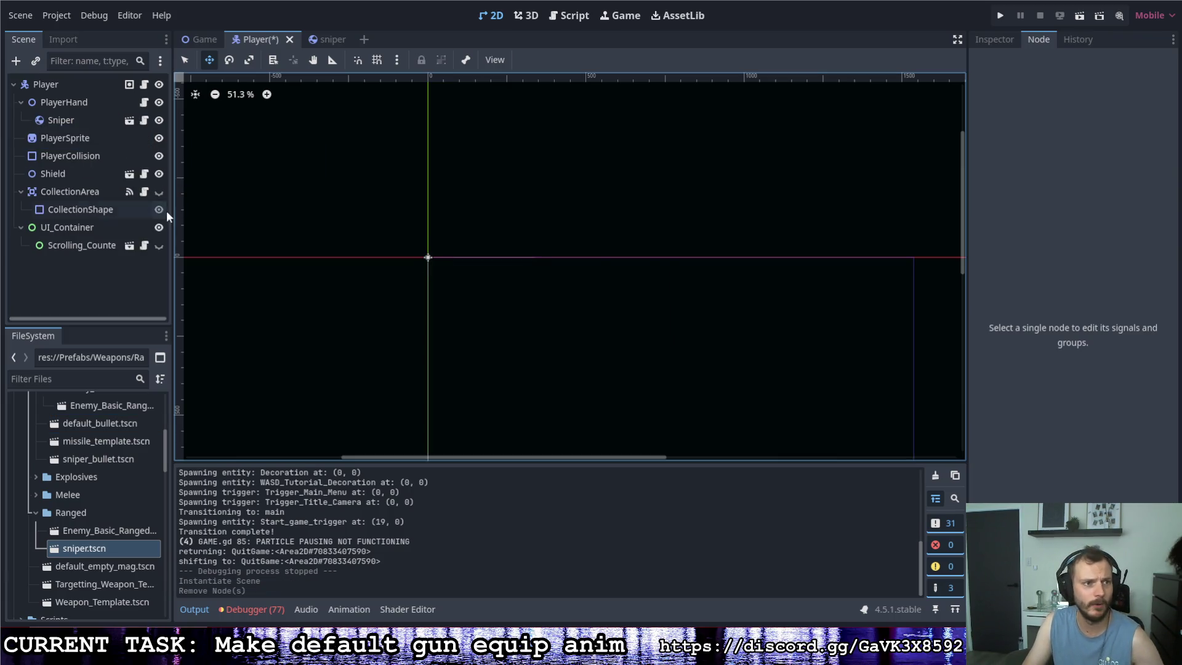
{"action": "key", "text": "F5"}
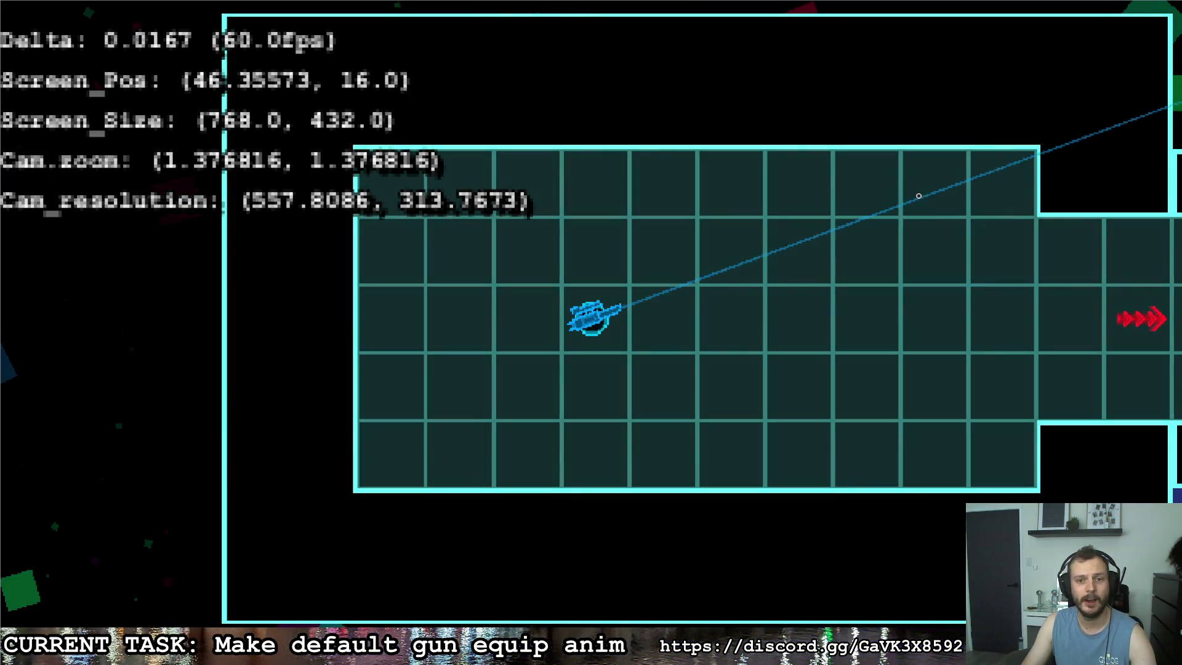
{"action": "key", "text": "Escape"}
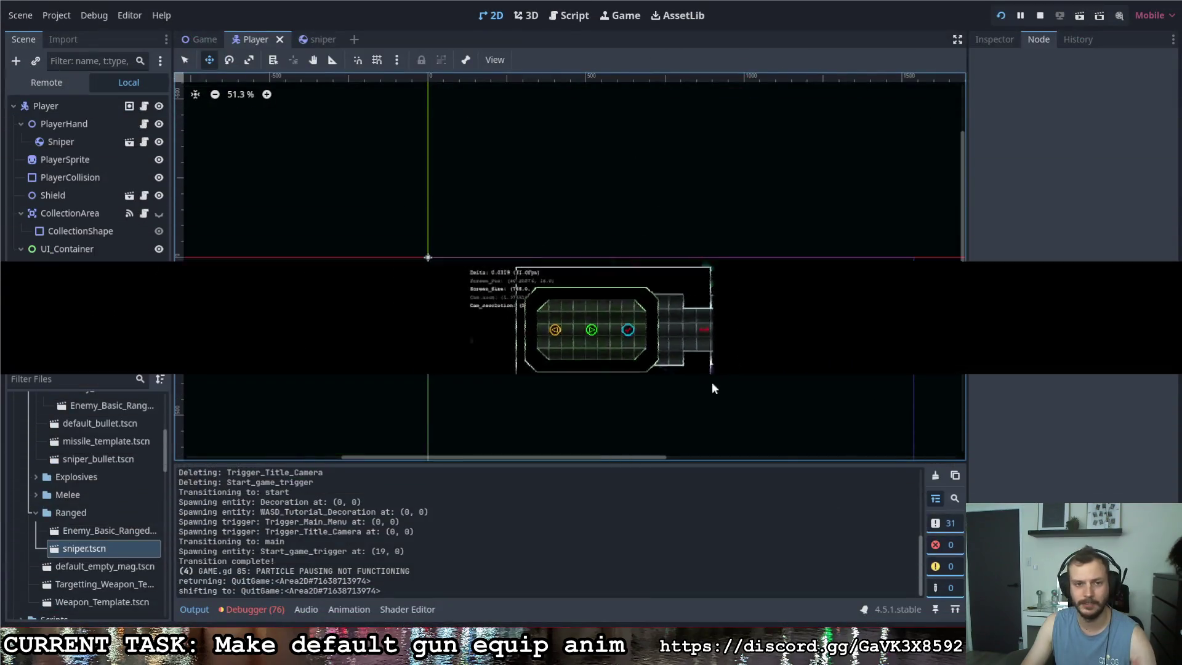
Open the sniper scene and preview Gun_Sprite's unequip and equip animations, ending on equip.
{"action": "left_click", "coordinate": [319, 39]}
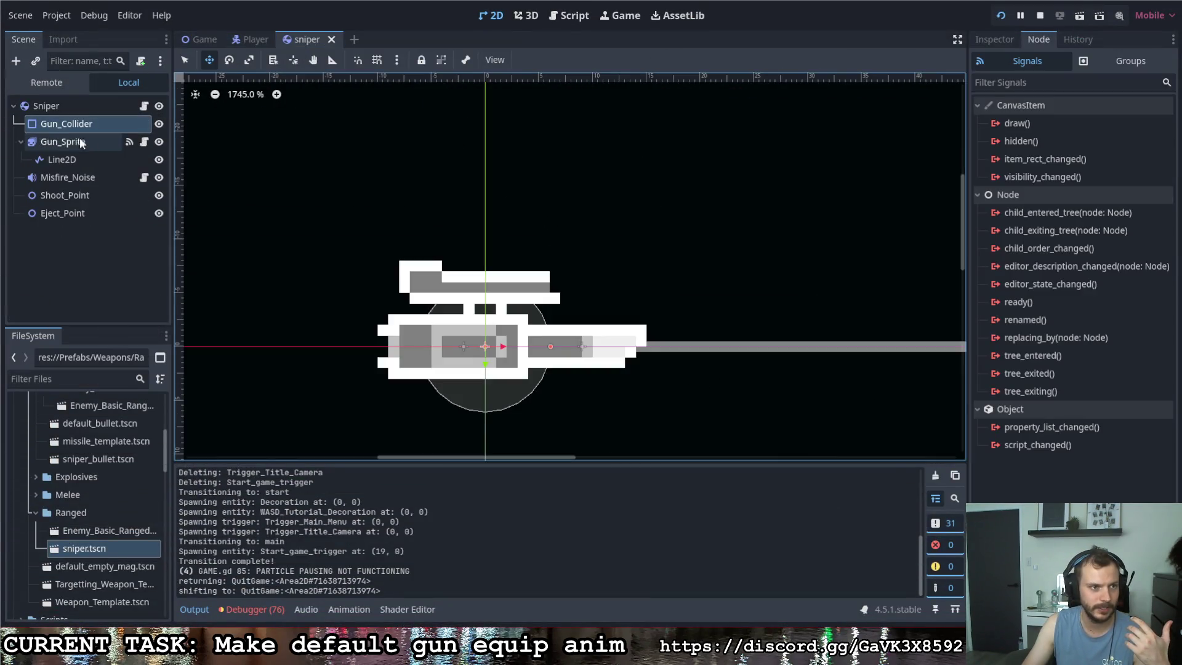
{"action": "left_click", "coordinate": [232, 574]}
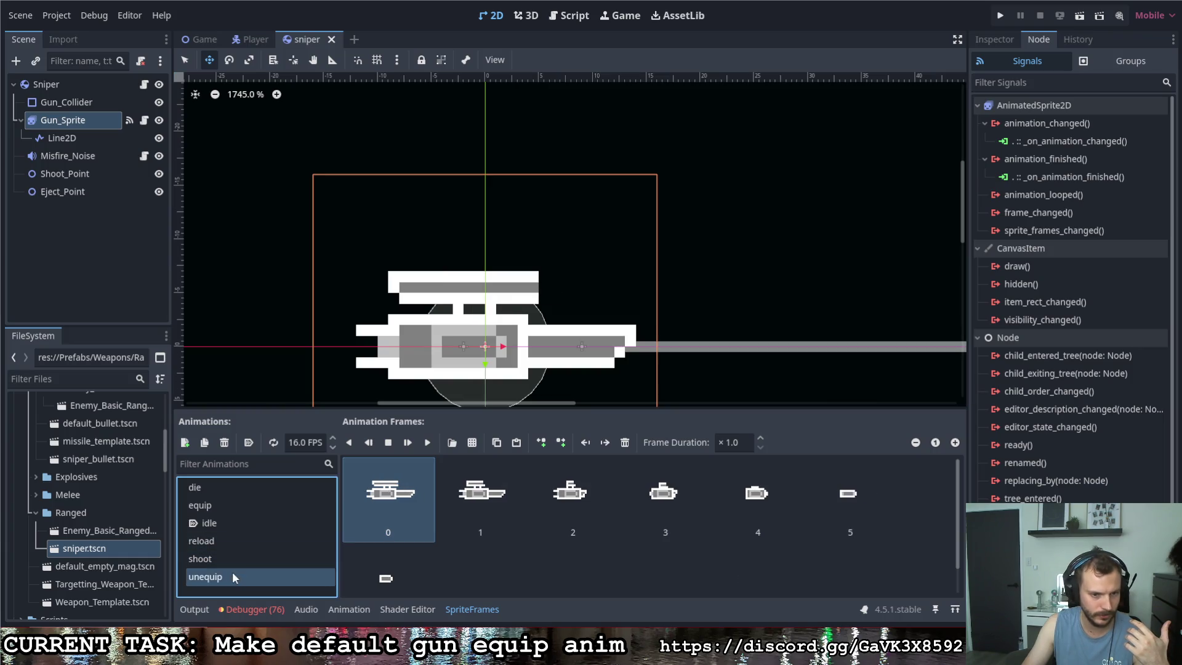
{"action": "left_click", "coordinate": [427, 443]}
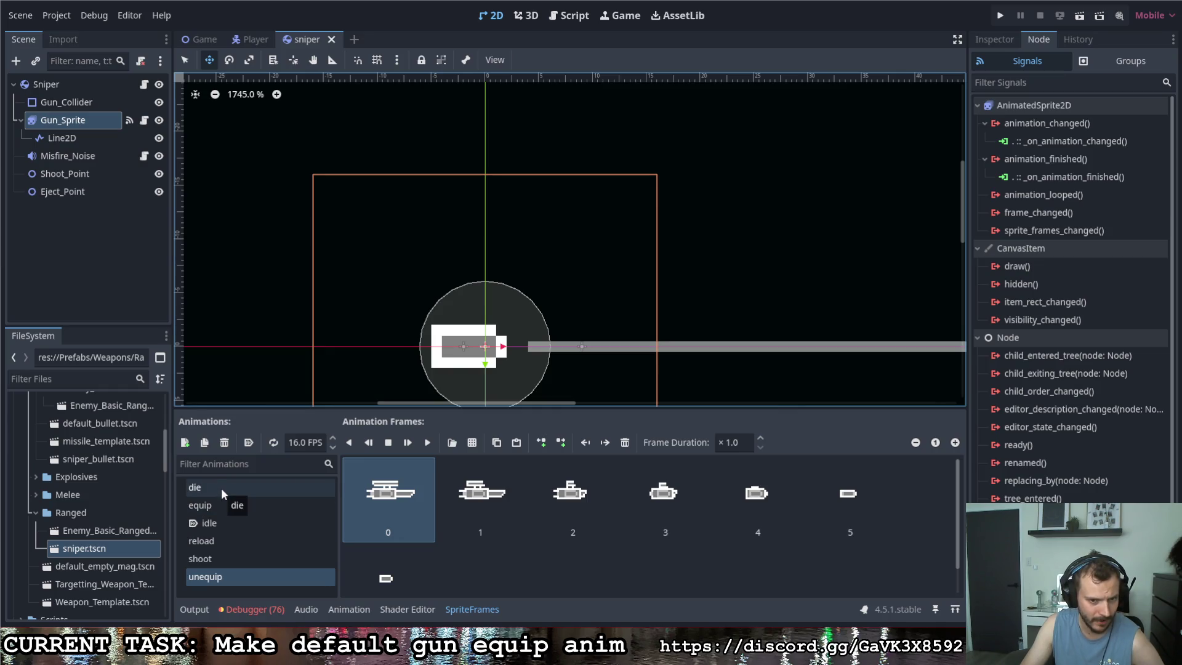
{"action": "left_click", "coordinate": [213, 505]}
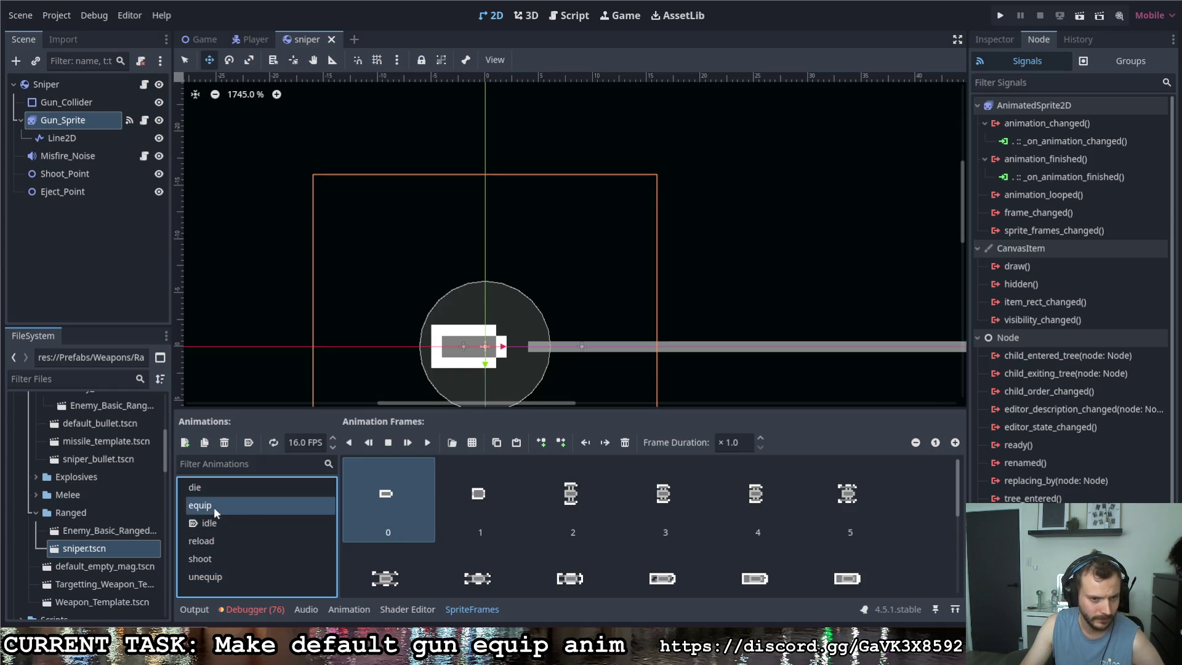
{"action": "left_click", "coordinate": [427, 443]}
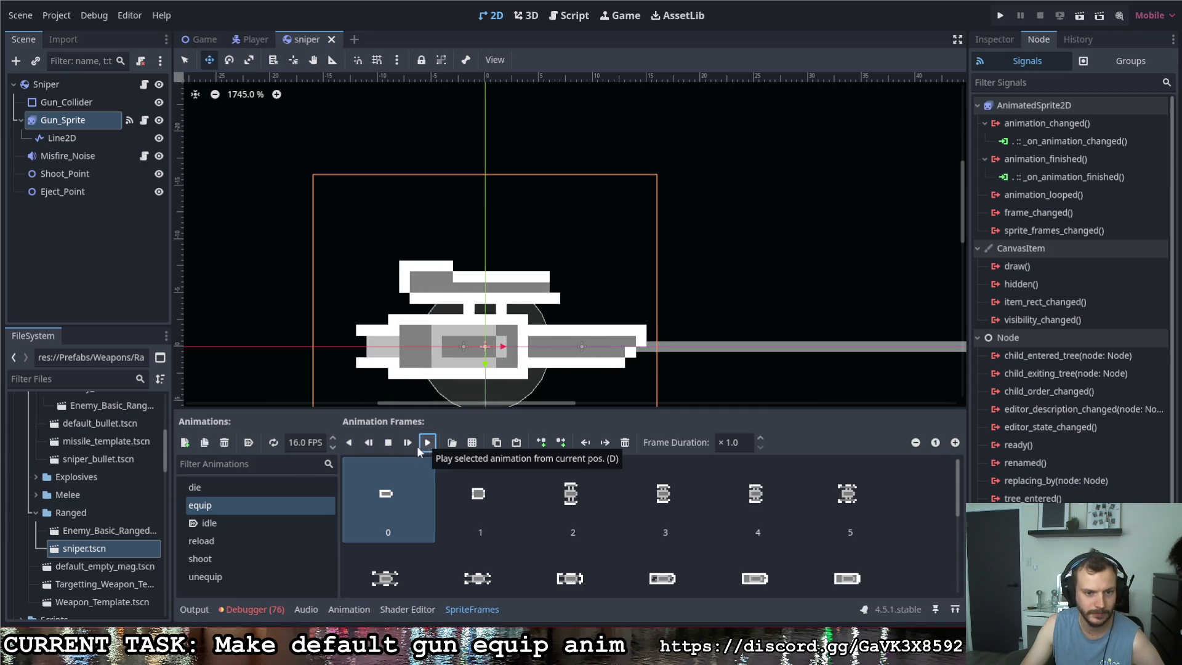
{"action": "left_click", "coordinate": [408, 516]}
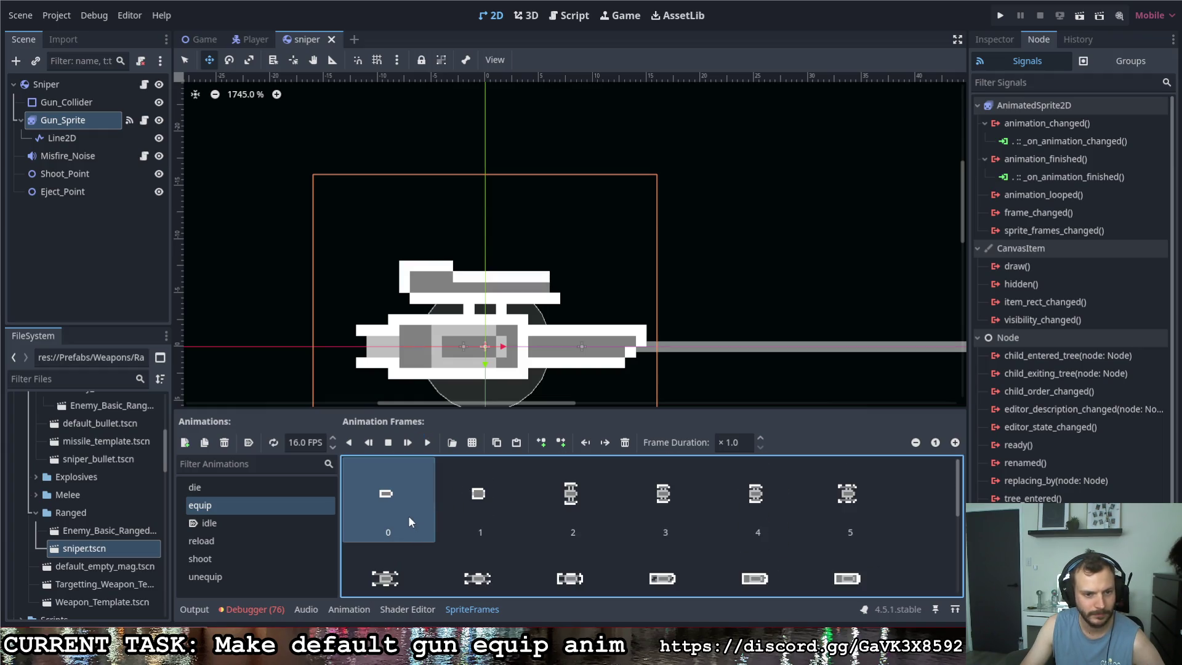
{"action": "left_click", "coordinate": [427, 443]}
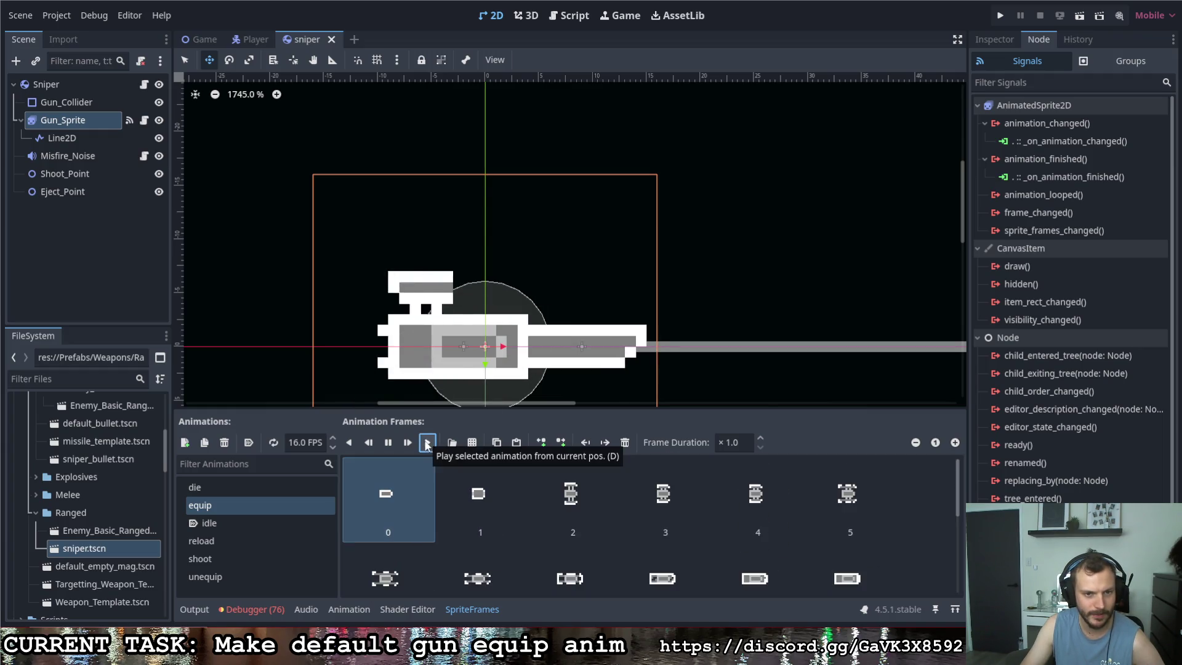
{"action": "left_click", "coordinate": [205, 577]}
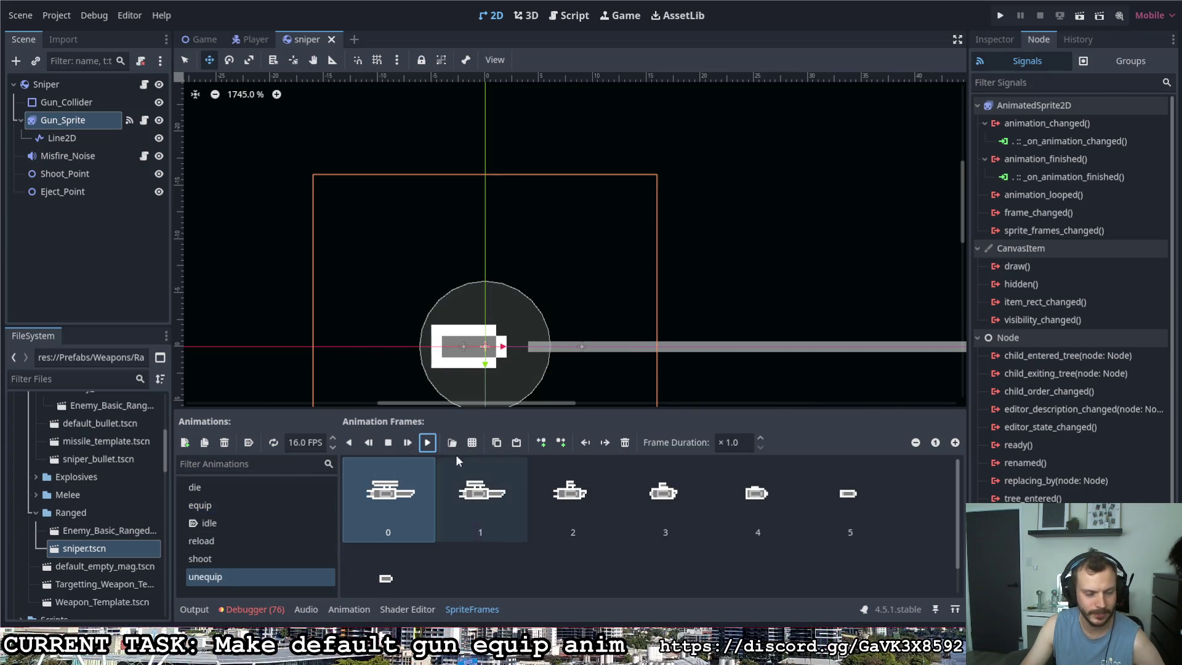
{"action": "left_click", "coordinate": [200, 505]}
{"action": "left_click", "coordinate": [427, 443]}
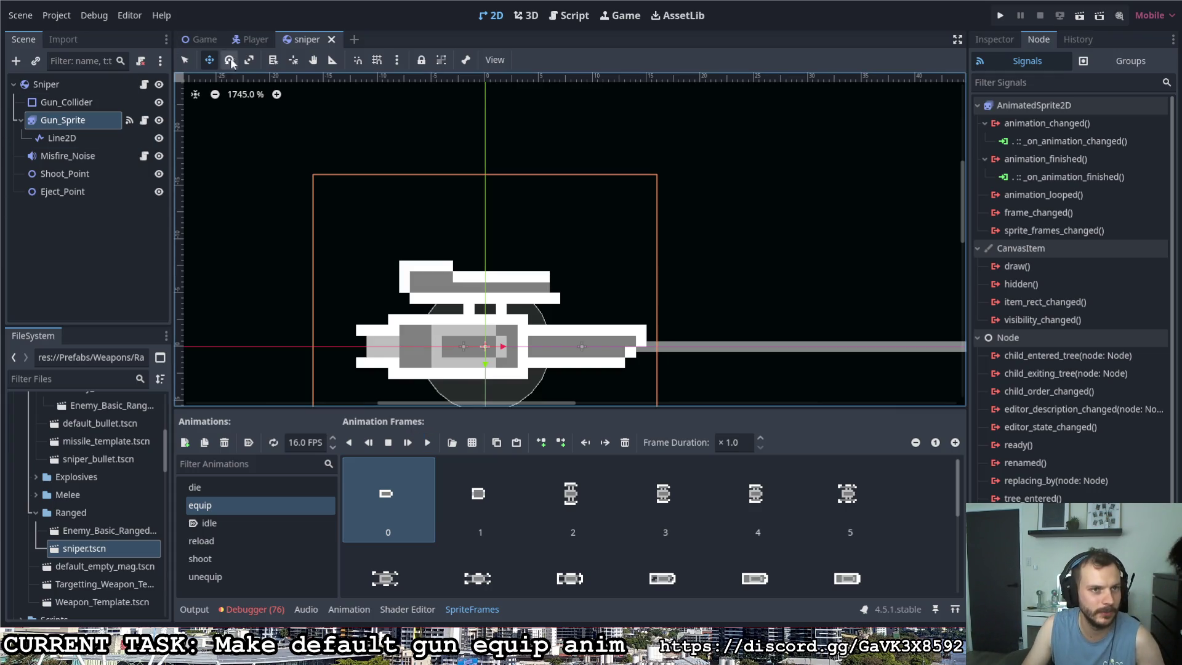
Open Weapon_Template.tscn and preview Gun_Sprite's equip animation.
{"action": "double_click", "coordinate": [99, 605]}
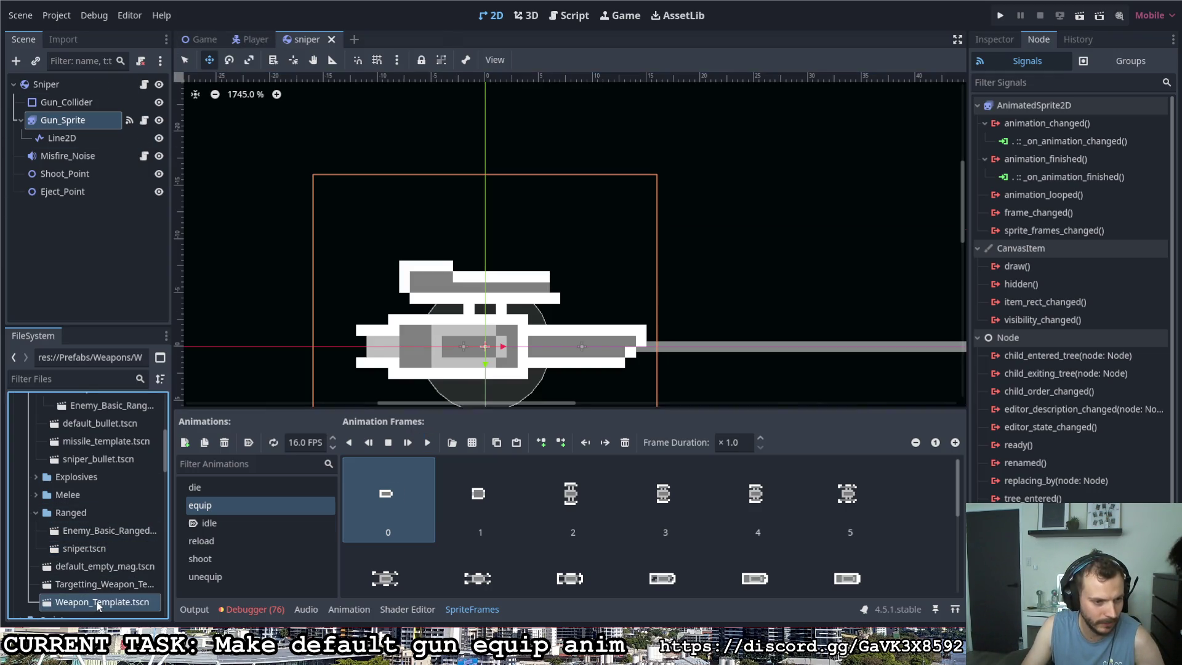
{"action": "scroll", "coordinate": [559, 302], "scroll_direction": "up", "scroll_amount": 3}
{"action": "scroll", "coordinate": [702, 174], "scroll_direction": "up", "scroll_amount": 3}
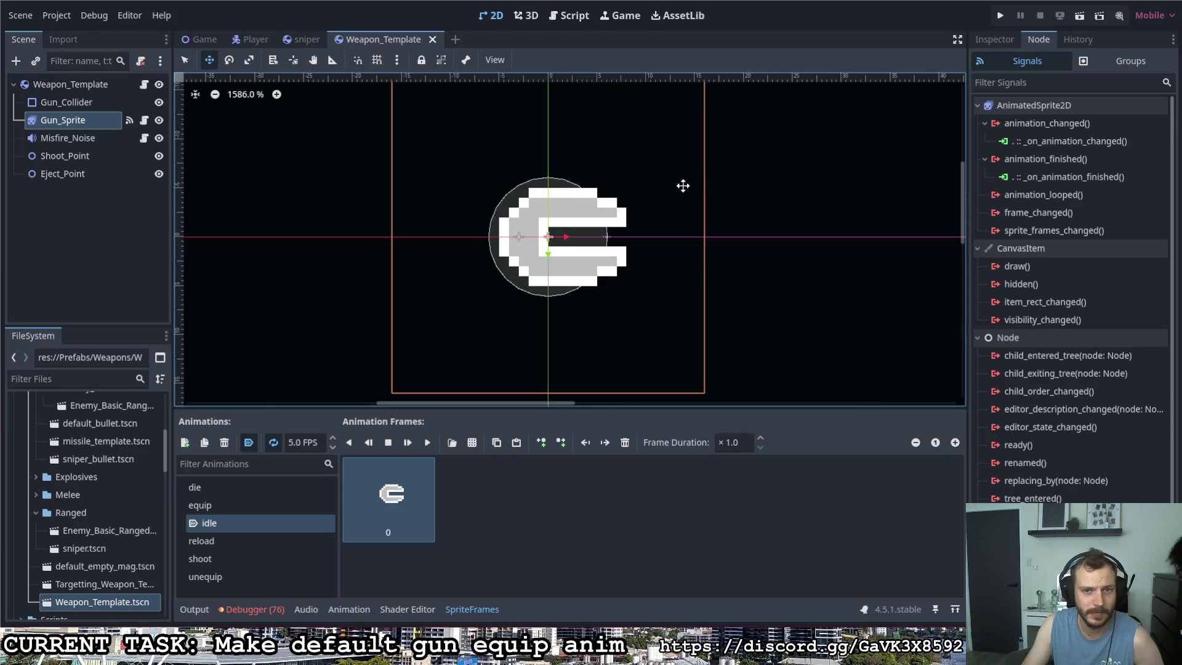
{"action": "left_click", "coordinate": [200, 505]}
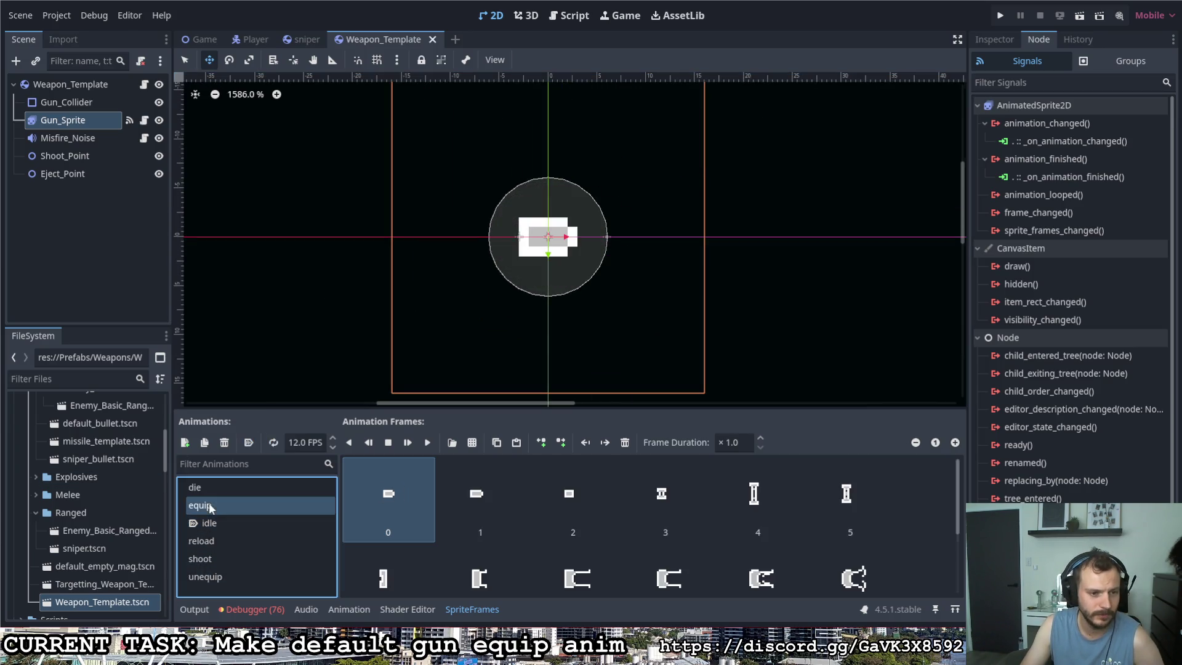
{"action": "left_click", "coordinate": [427, 443]}
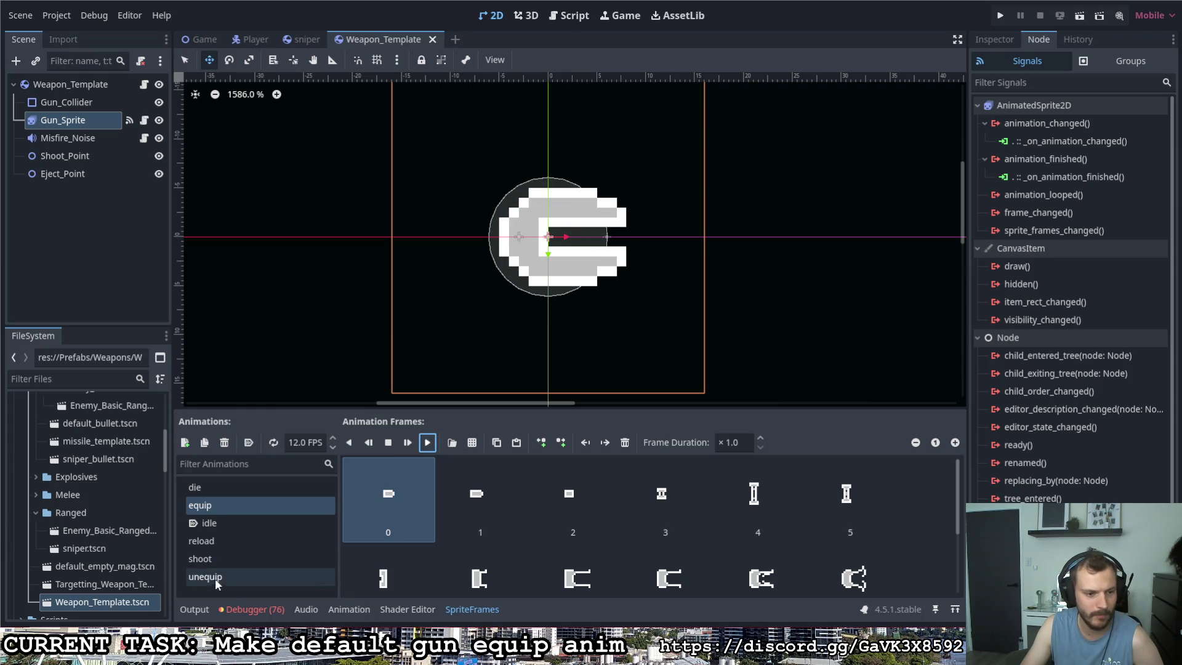
Preview the template's unequip, shoot and equip animations, ending on the unequip frames.
{"action": "left_click", "coordinate": [205, 576]}
{"action": "left_click", "coordinate": [428, 443]}
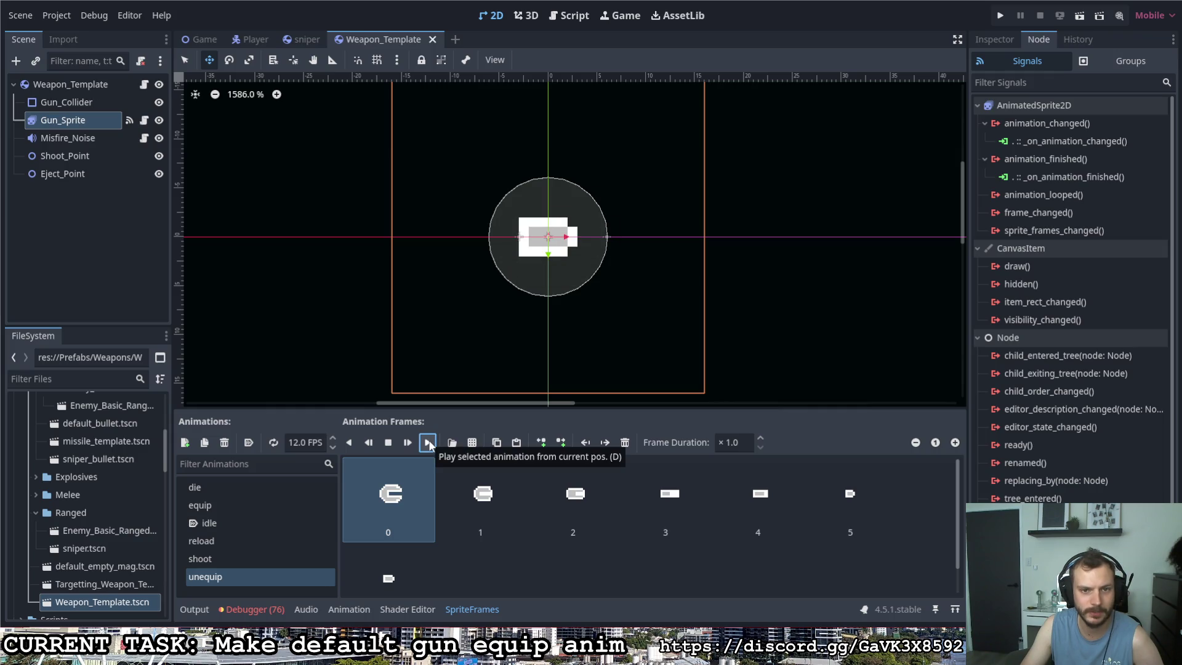
{"action": "left_click", "coordinate": [245, 556]}
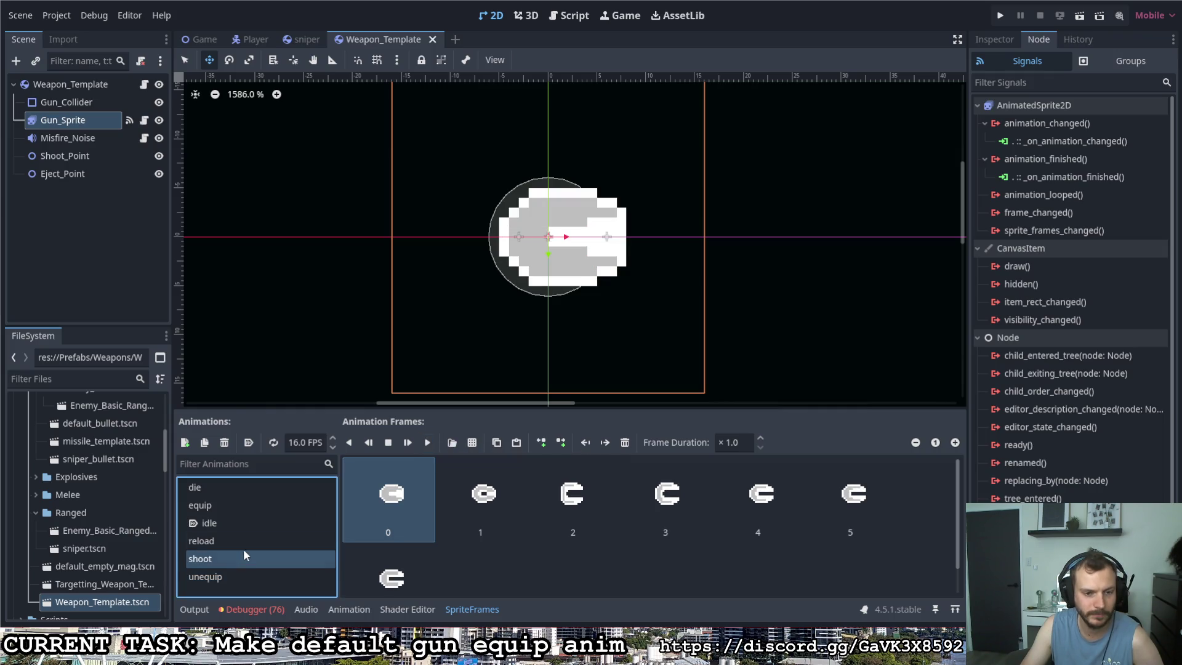
{"action": "left_click", "coordinate": [428, 443]}
{"action": "left_click", "coordinate": [237, 506]}
{"action": "left_click", "coordinate": [428, 442]}
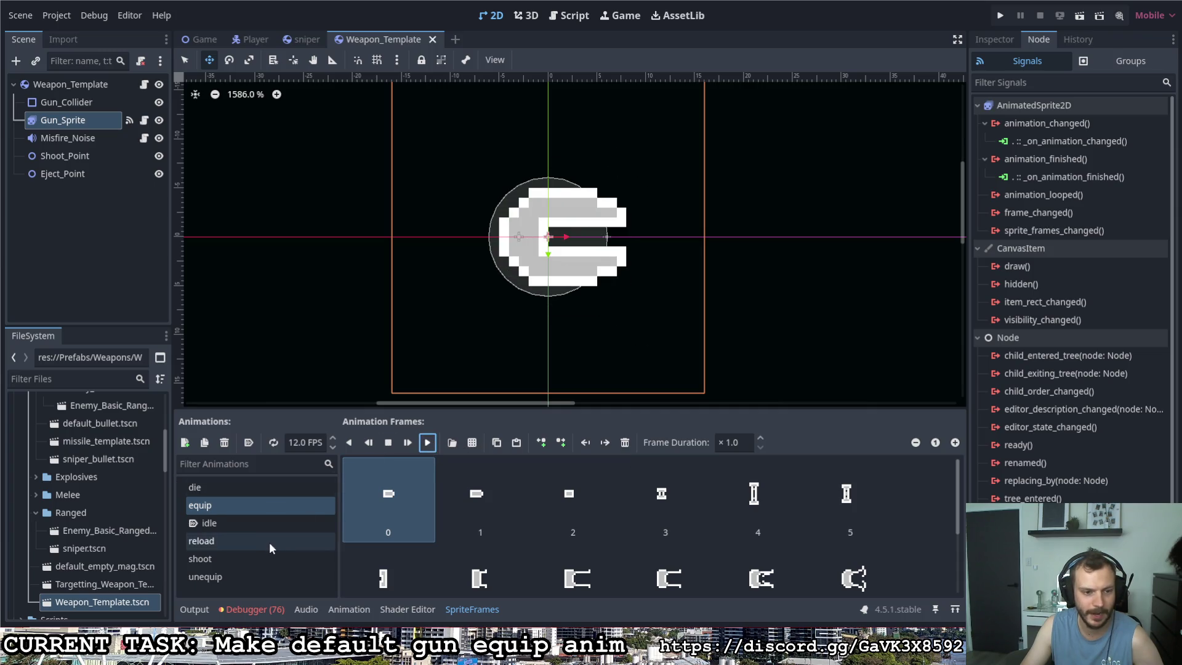
{"action": "left_click", "coordinate": [251, 575]}
{"action": "left_click", "coordinate": [426, 444]}
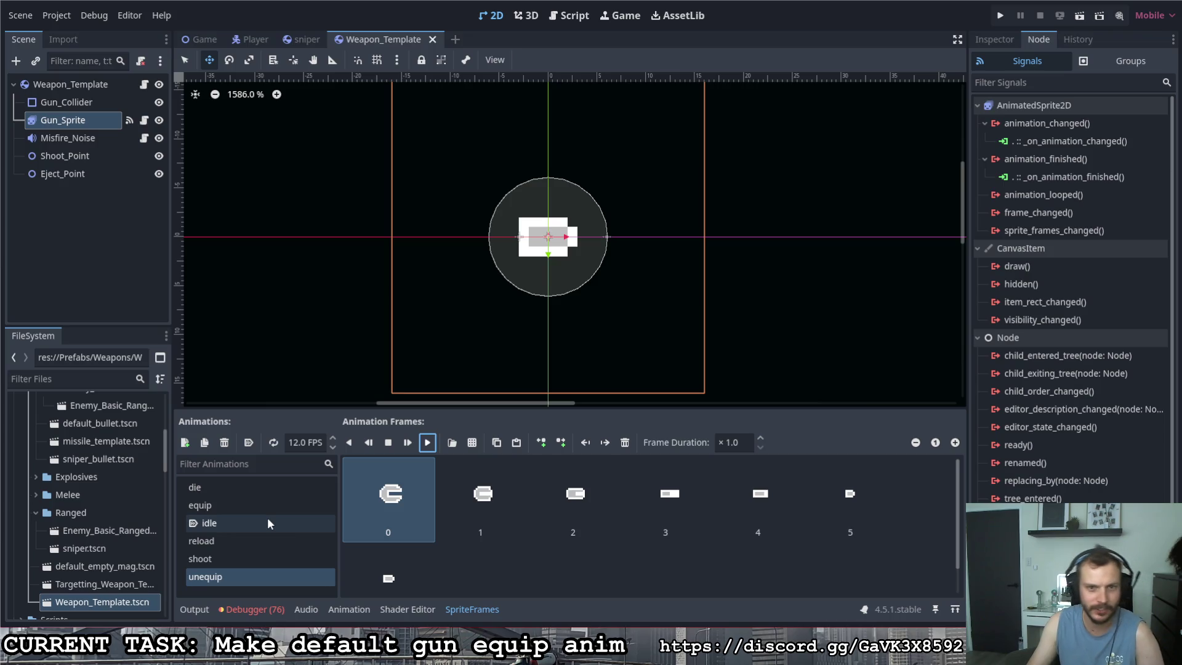
Switch to the Game scene and toggle Pause_Screen and Screen_Fader visibility, leaving both hidden.
{"action": "left_click", "coordinate": [206, 40]}
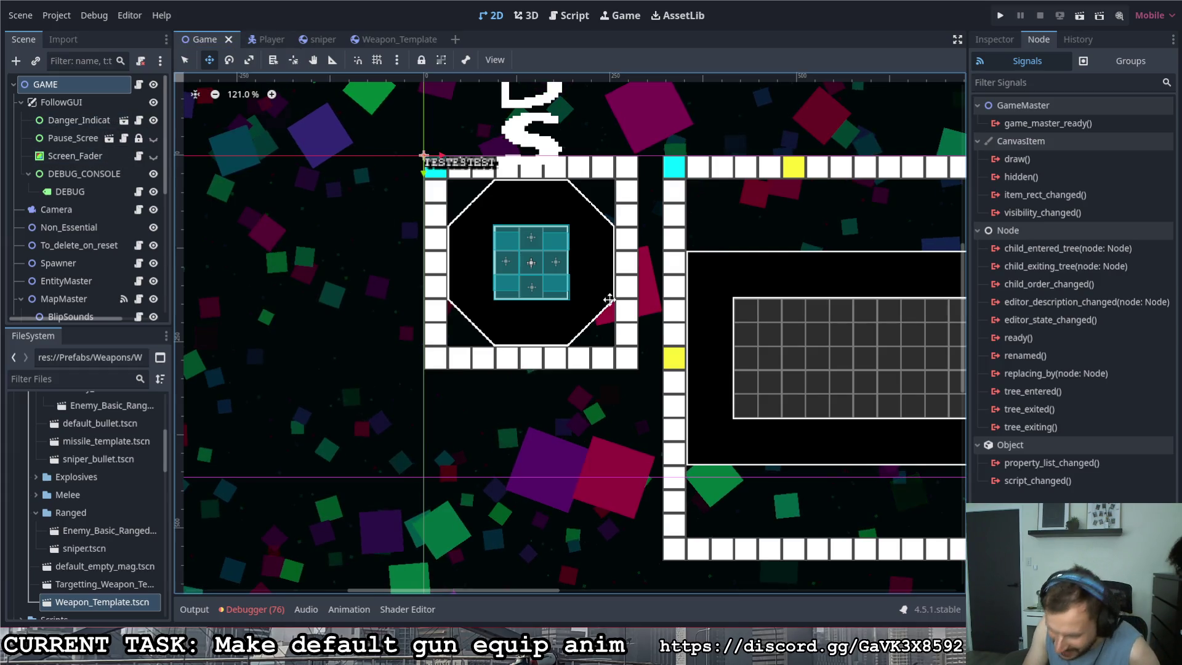
{"action": "left_click", "coordinate": [154, 138]}
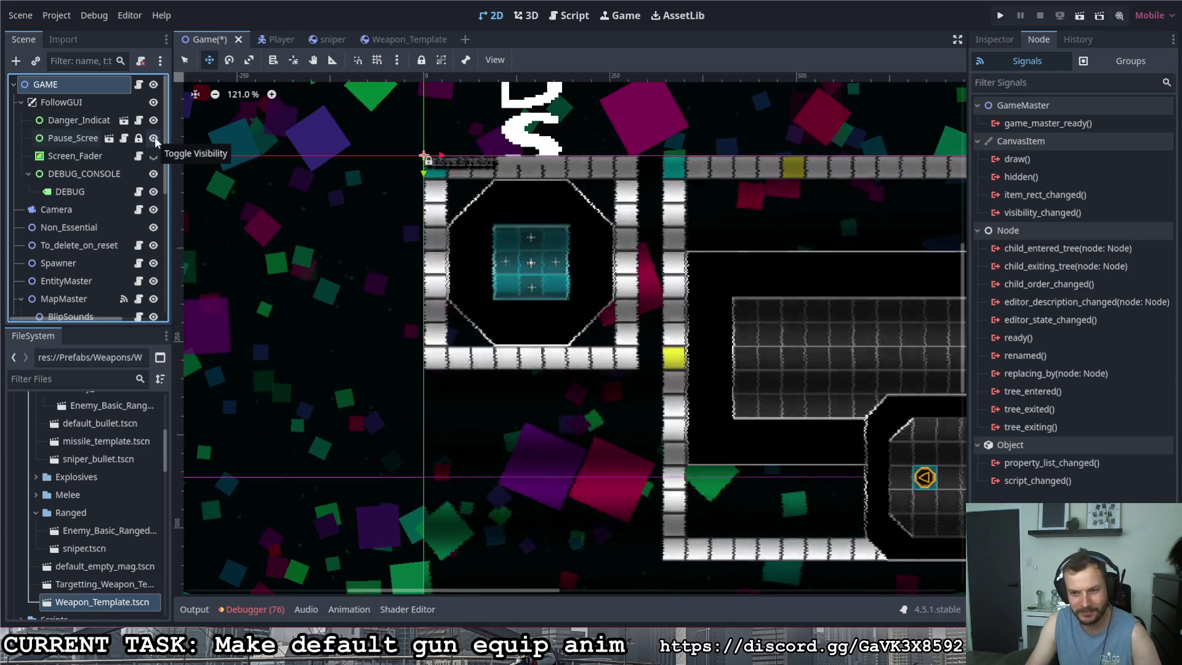
{"action": "left_click", "coordinate": [153, 138]}
{"action": "left_click", "coordinate": [154, 156]}
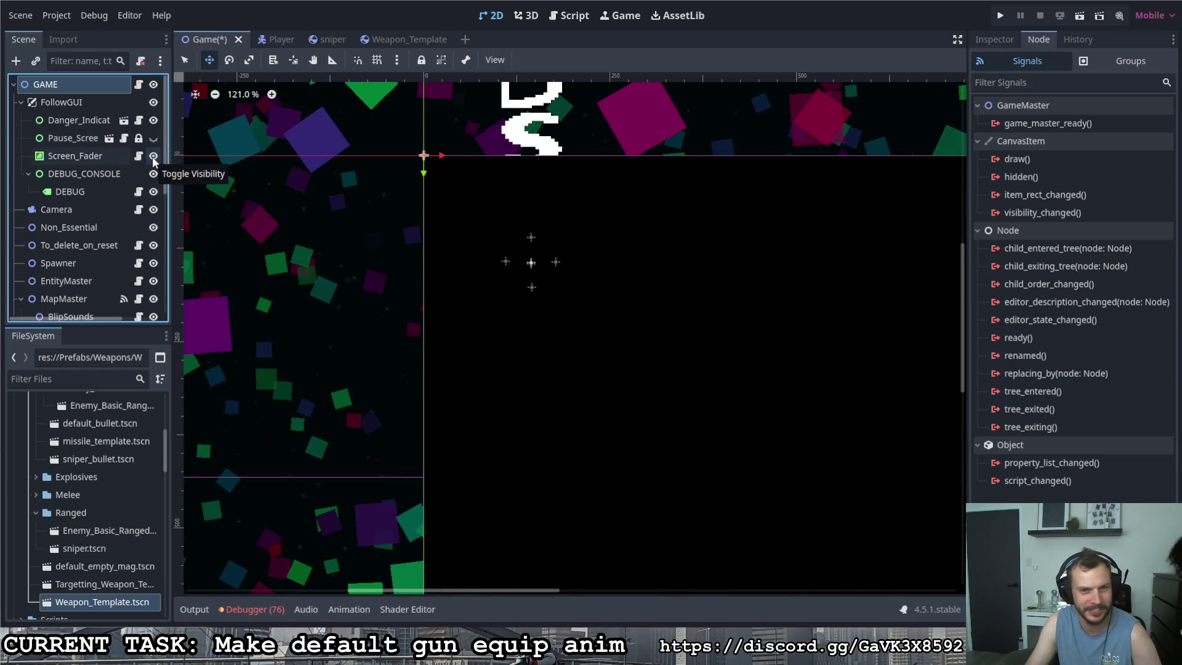
{"action": "left_click", "coordinate": [154, 158]}
{"action": "scroll", "coordinate": [529, 255], "scroll_direction": "down", "scroll_amount": 3}
{"action": "scroll", "coordinate": [529, 255], "scroll_direction": "down", "scroll_amount": 3}
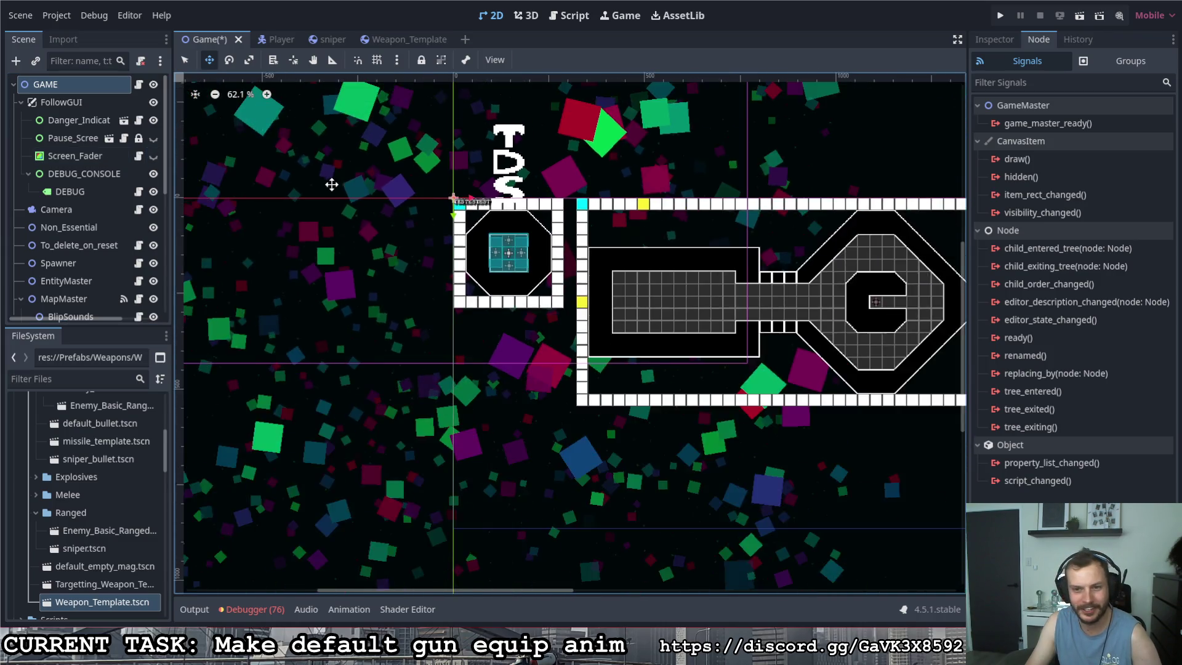
{"action": "scroll", "coordinate": [712, 327], "scroll_direction": "right", "scroll_amount": 3}
{"action": "left_click", "coordinate": [154, 138]}
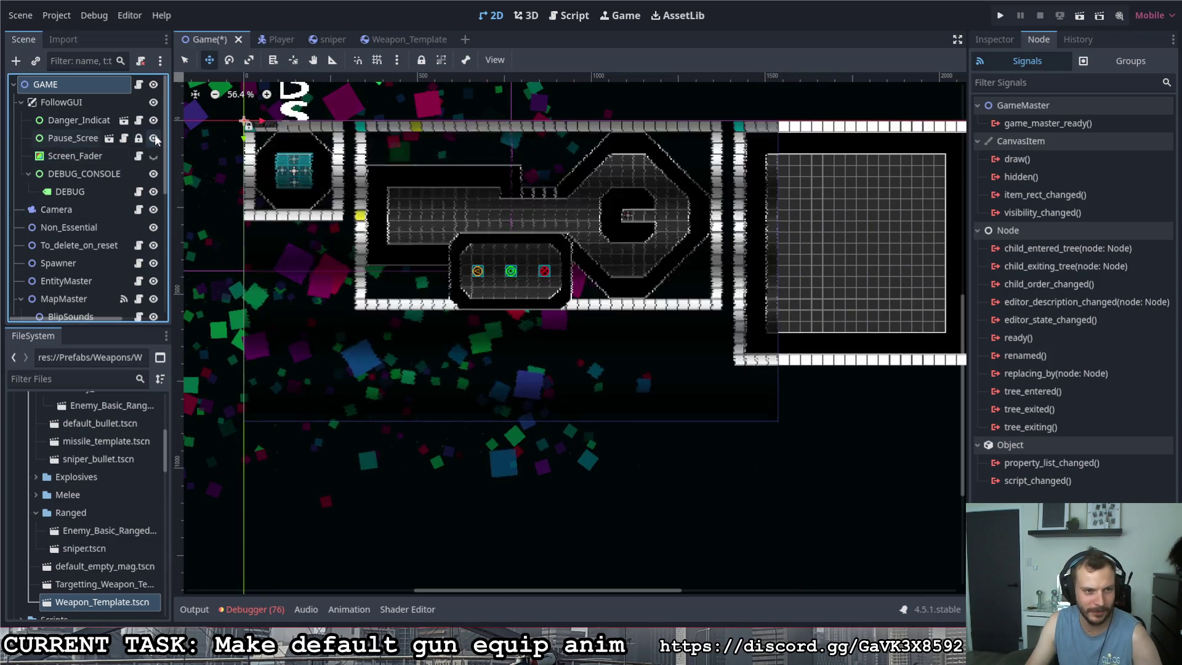
{"action": "left_click", "coordinate": [154, 138]}
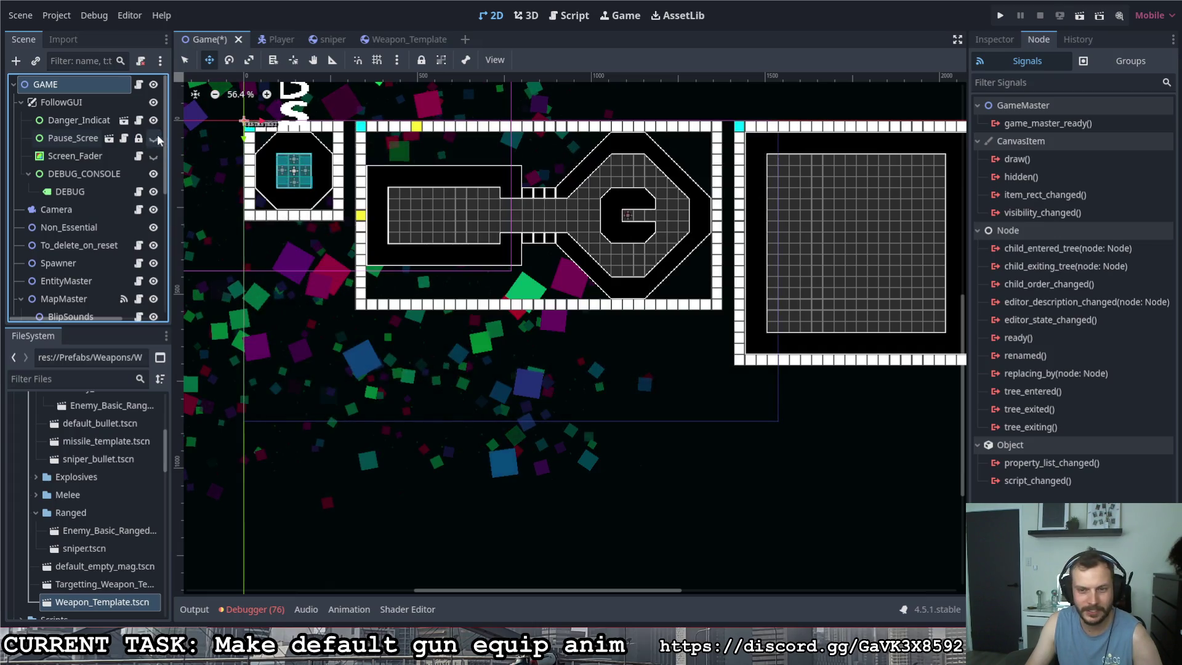
Save and run the game, pause it to playtest, then check the Windows clock.
{"action": "left_click", "coordinate": [1001, 15]}
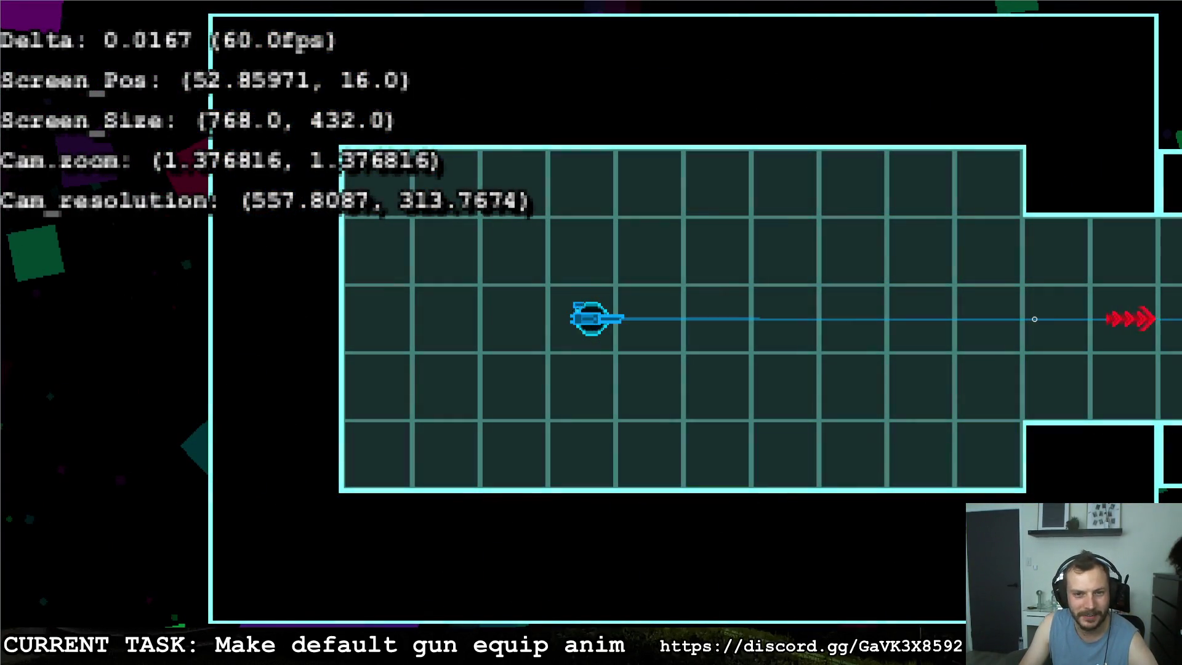
{"action": "key", "text": "Escape"}
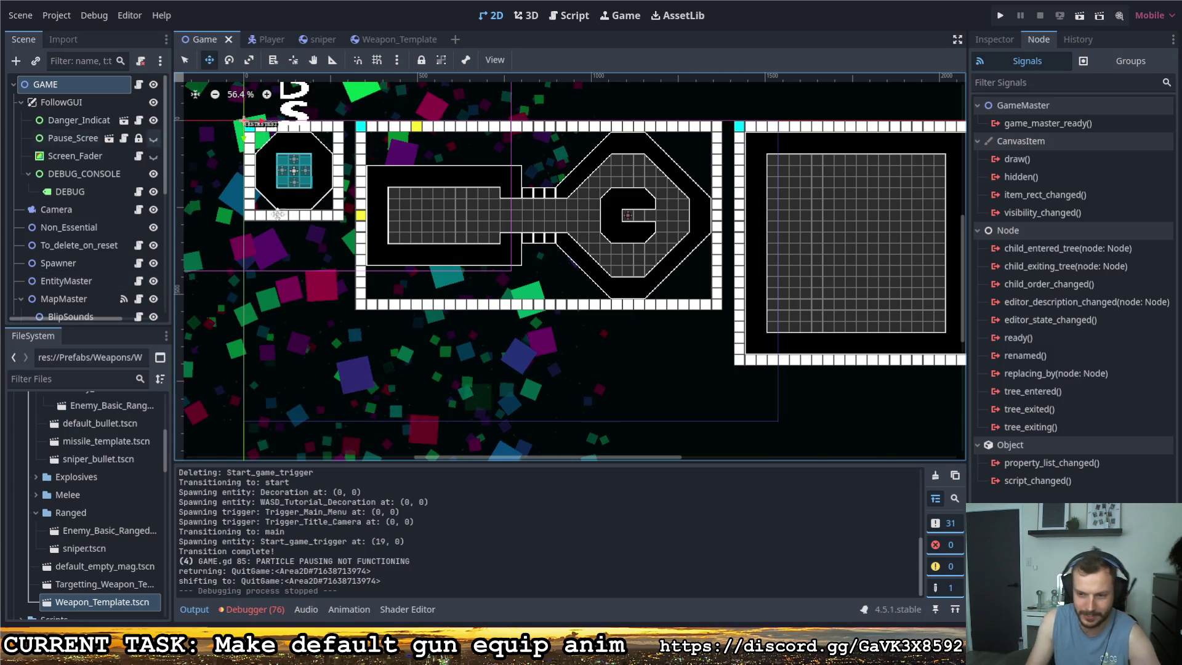
{"action": "left_click", "coordinate": [1151, 656]}
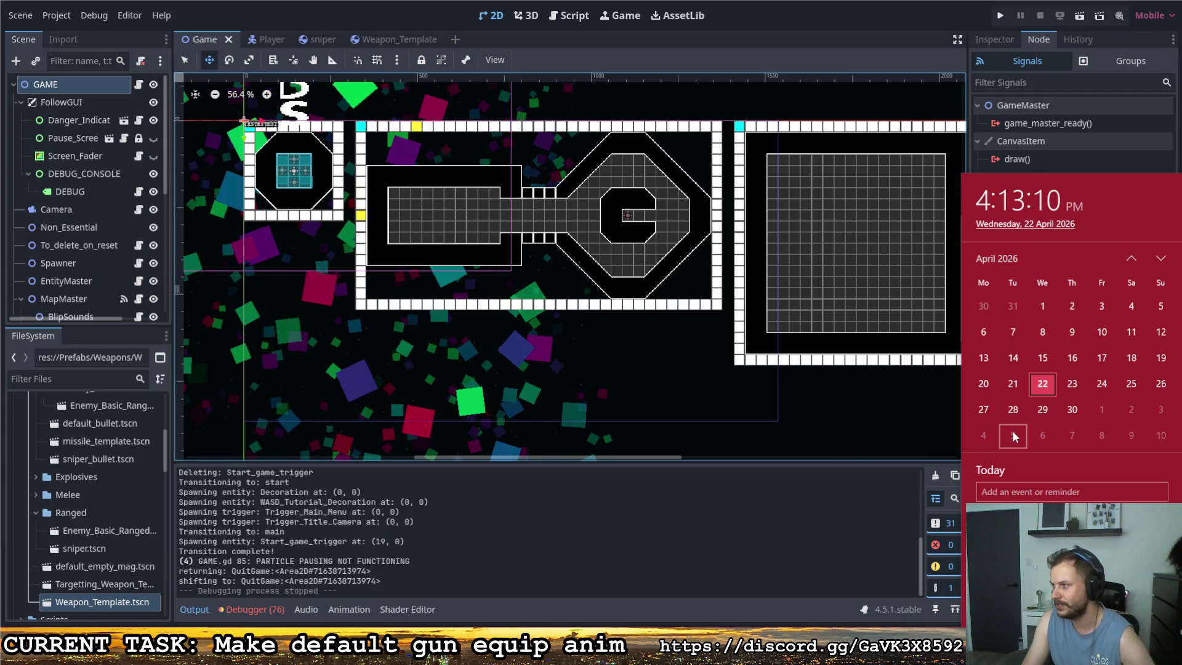
{"action": "key", "text": "Escape"}
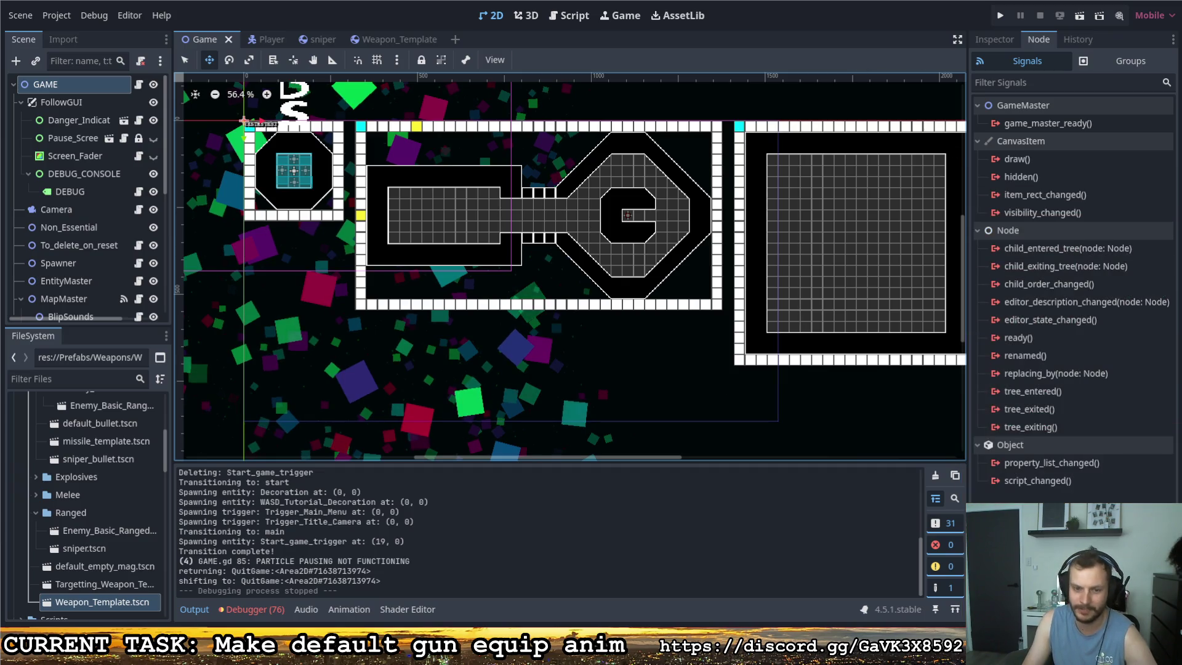
Switch to Pixelorama to view Gun.pxo's 61-frame, 16 FPS gun animation.
{"action": "key", "text": "alt+Tab"}
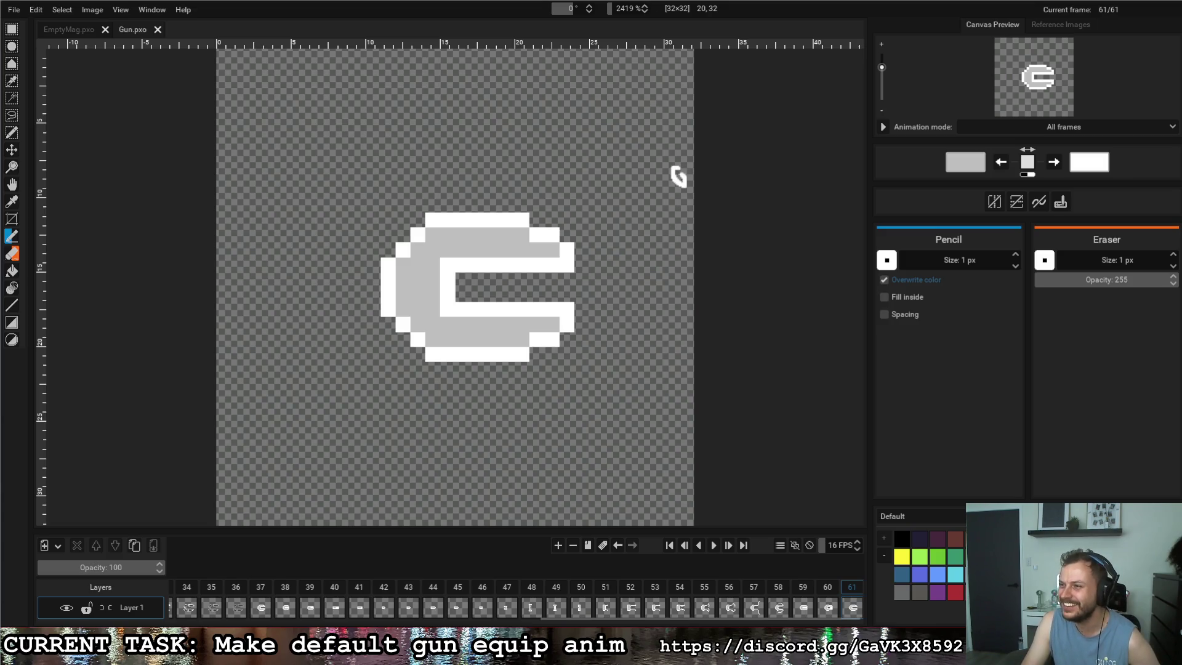
{"action": "left_click_drag", "start_coordinate": [678, 176], "coordinate": [727, 245]}
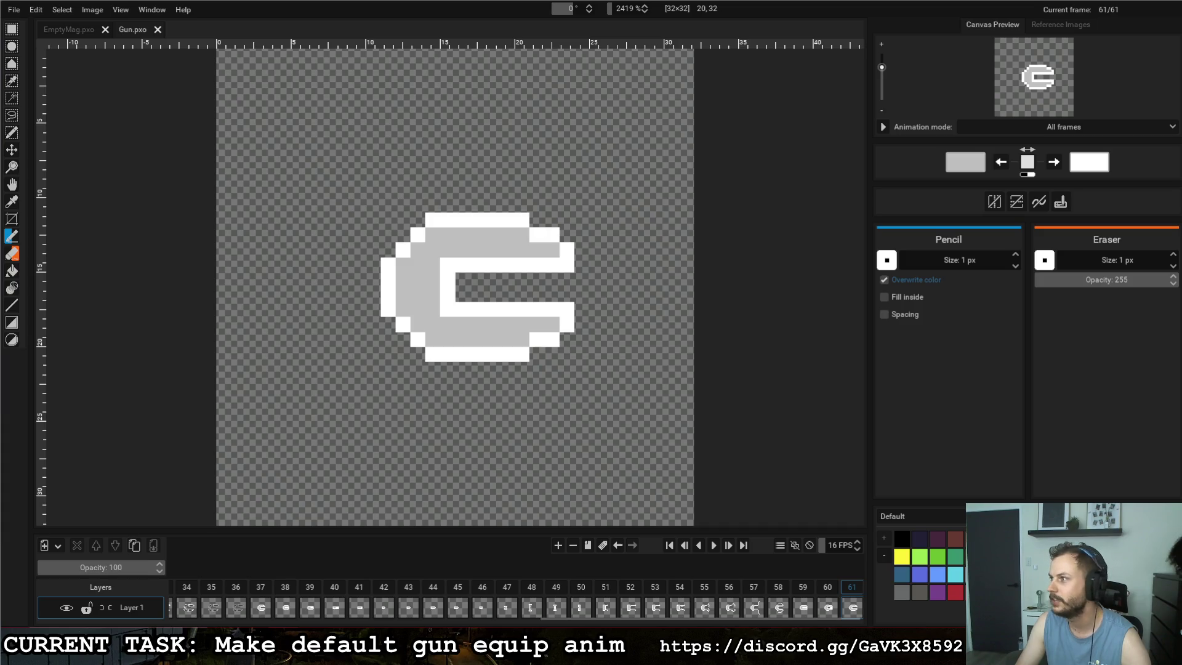
Add a 'DISCORD SERVER' social link with the Discord invite URL to the channel.
{"action": "key", "text": "alt+Tab"}
{"action": "type", "text": "r"}
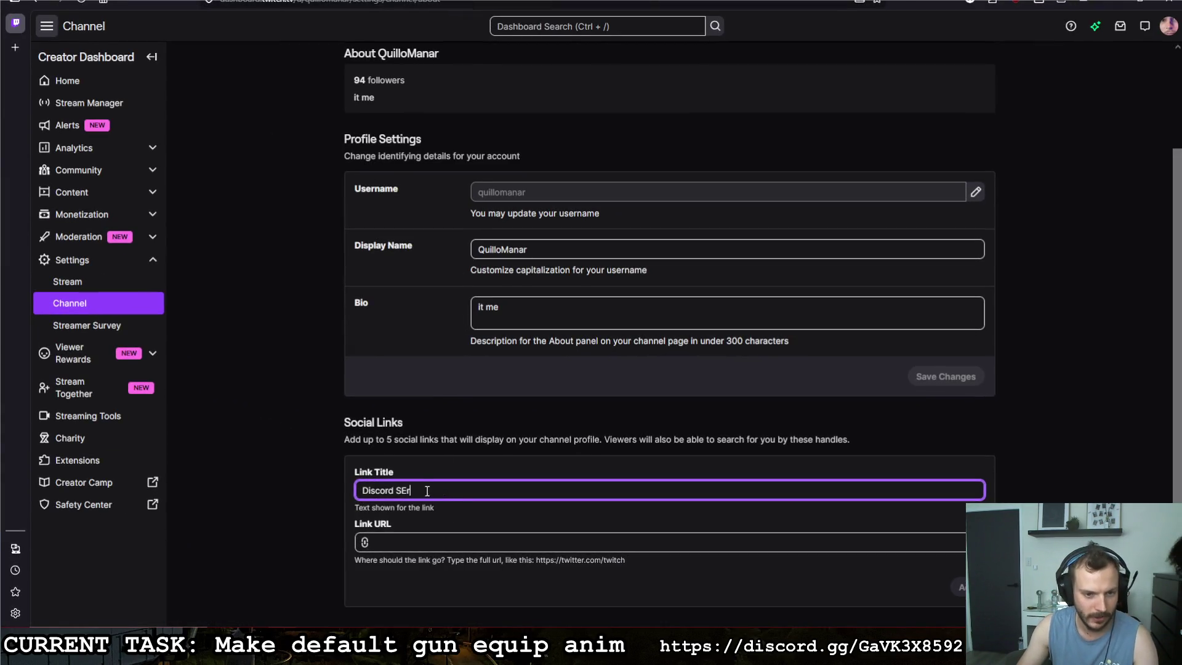
{"action": "left_click_drag", "start_coordinate": [427, 490], "coordinate": [357, 492]}
{"action": "type", "text": "DISCORD"}
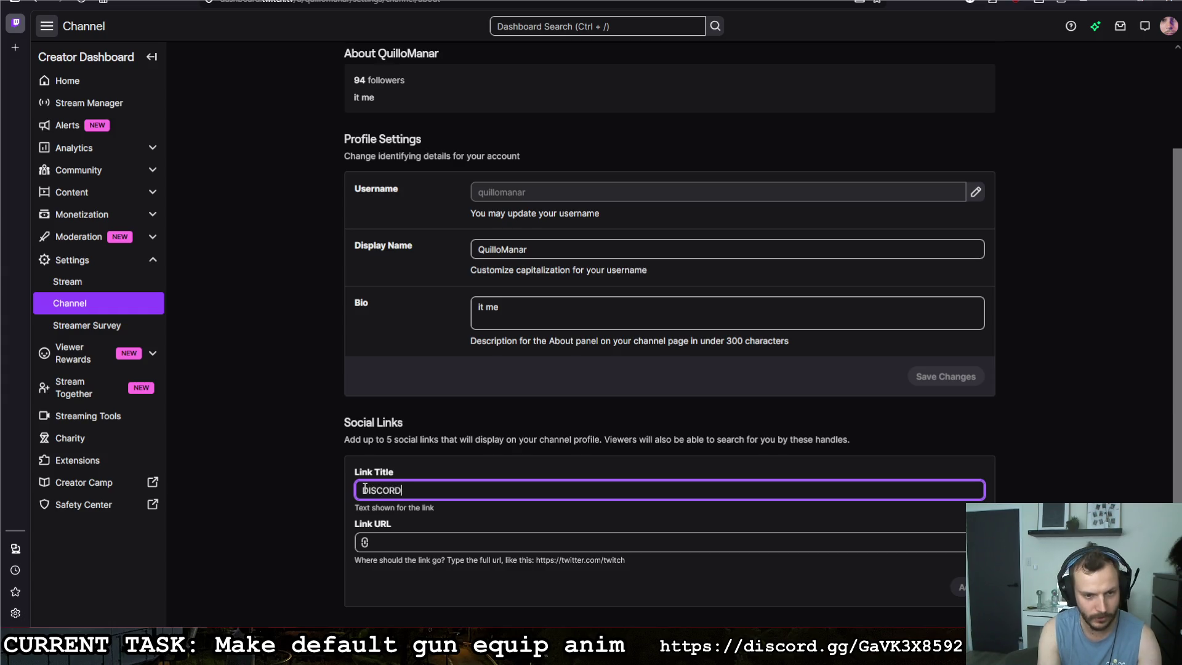
{"action": "type", "text": " SERVIERVER"}
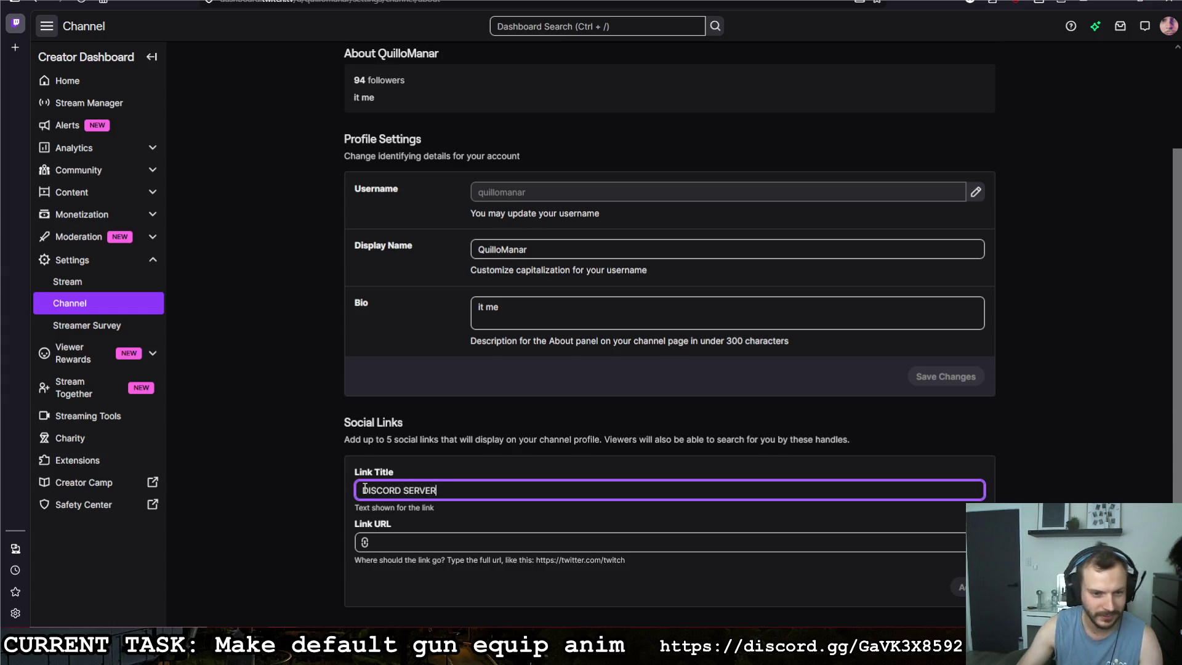
{"action": "left_click", "coordinate": [386, 543]}
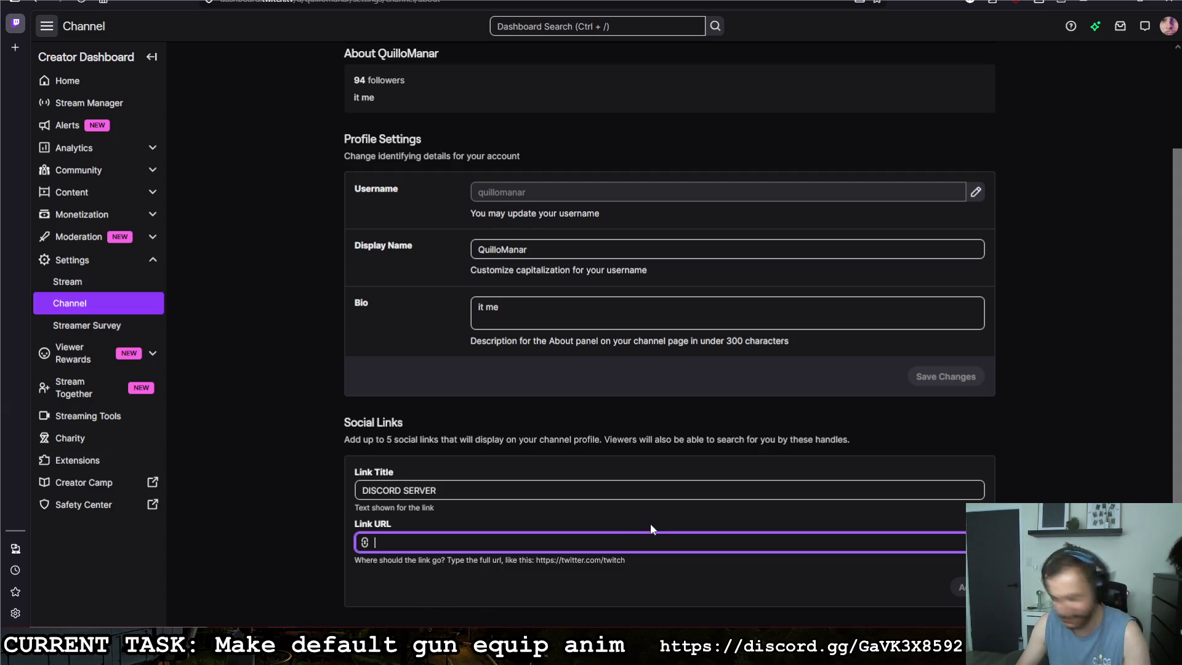
{"action": "type", "text": "https"}
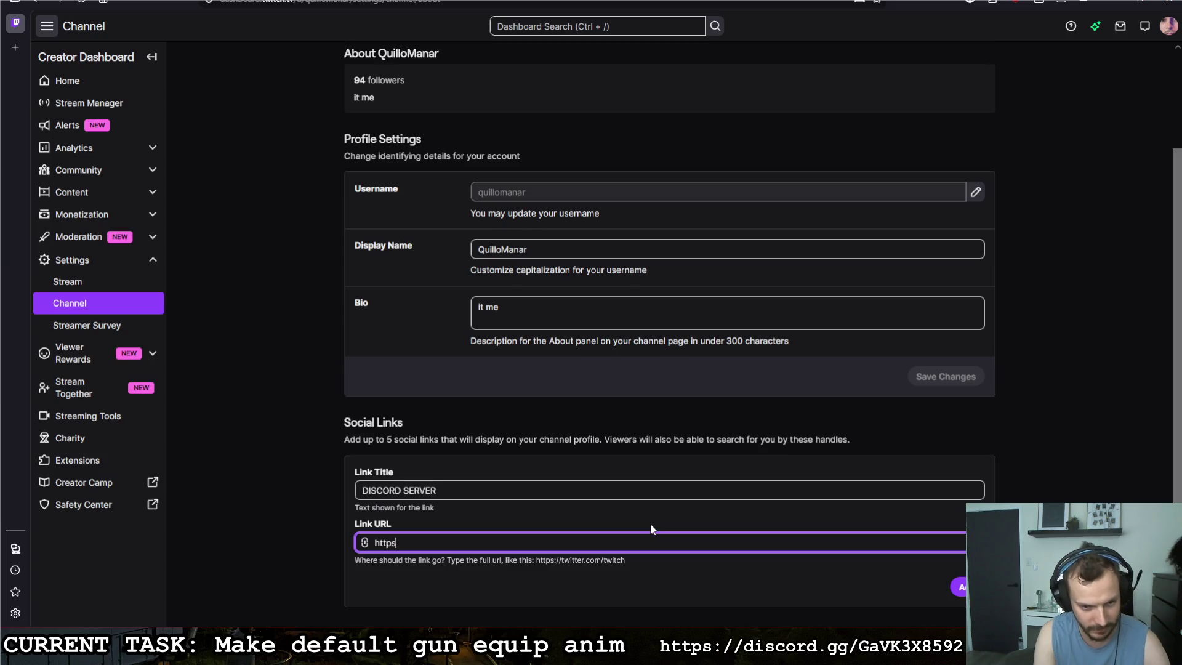
{"action": "type", "text": "://"}
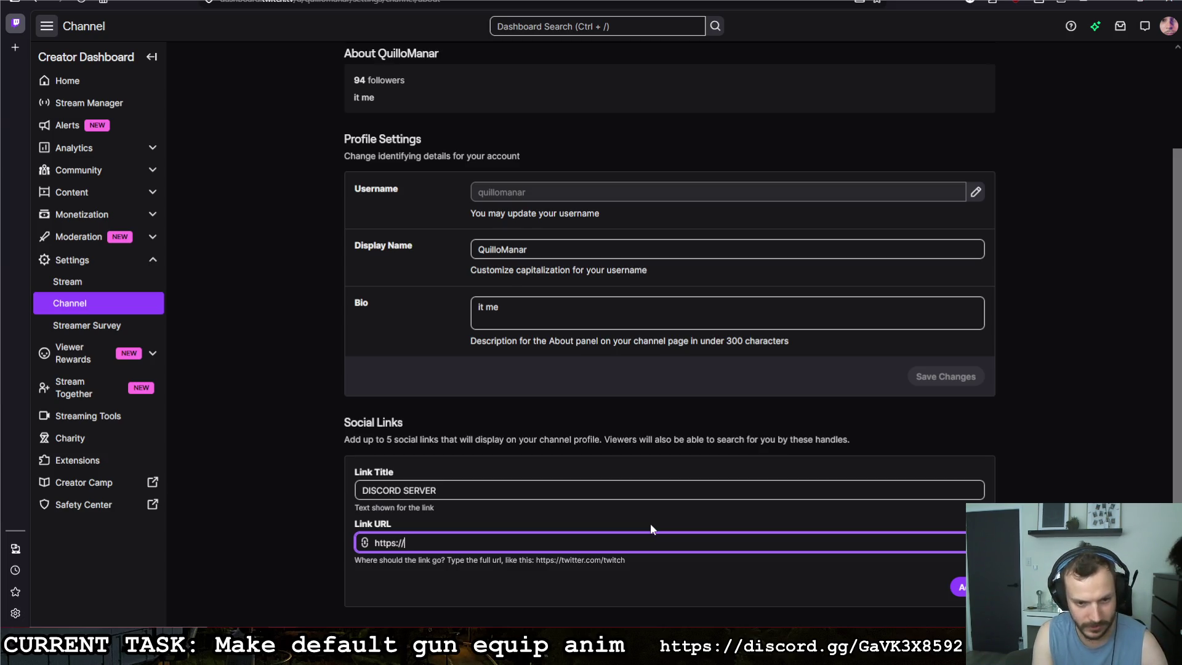
{"action": "type", "text": "discord"}
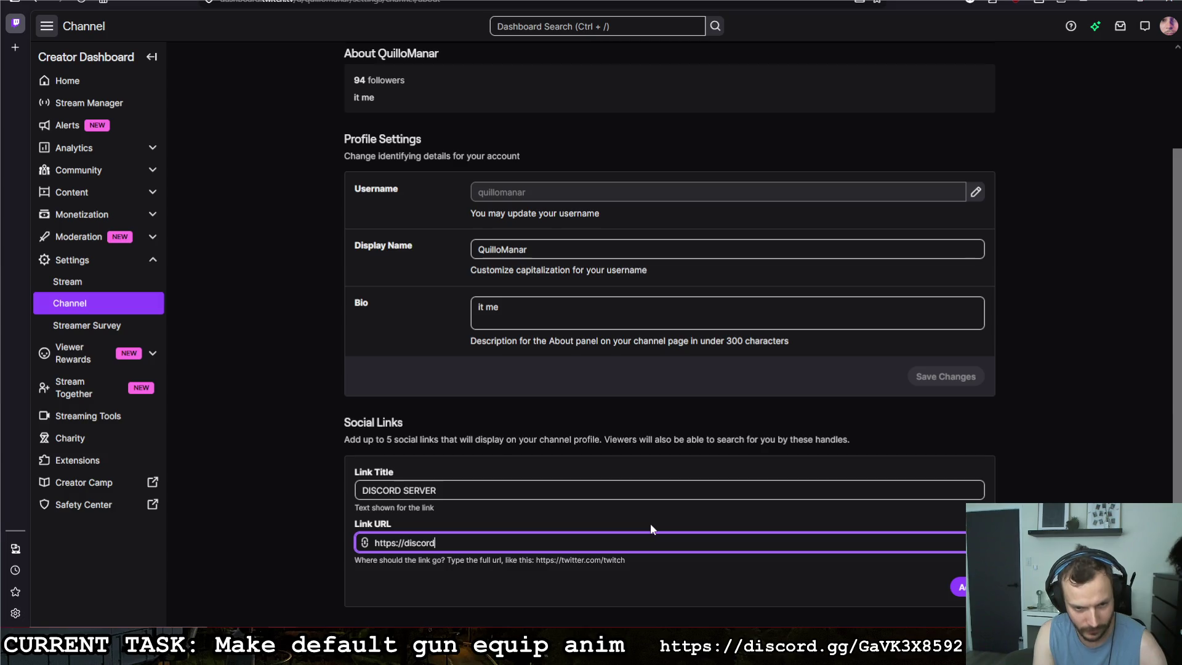
{"action": "type", "text": ".gg/"}
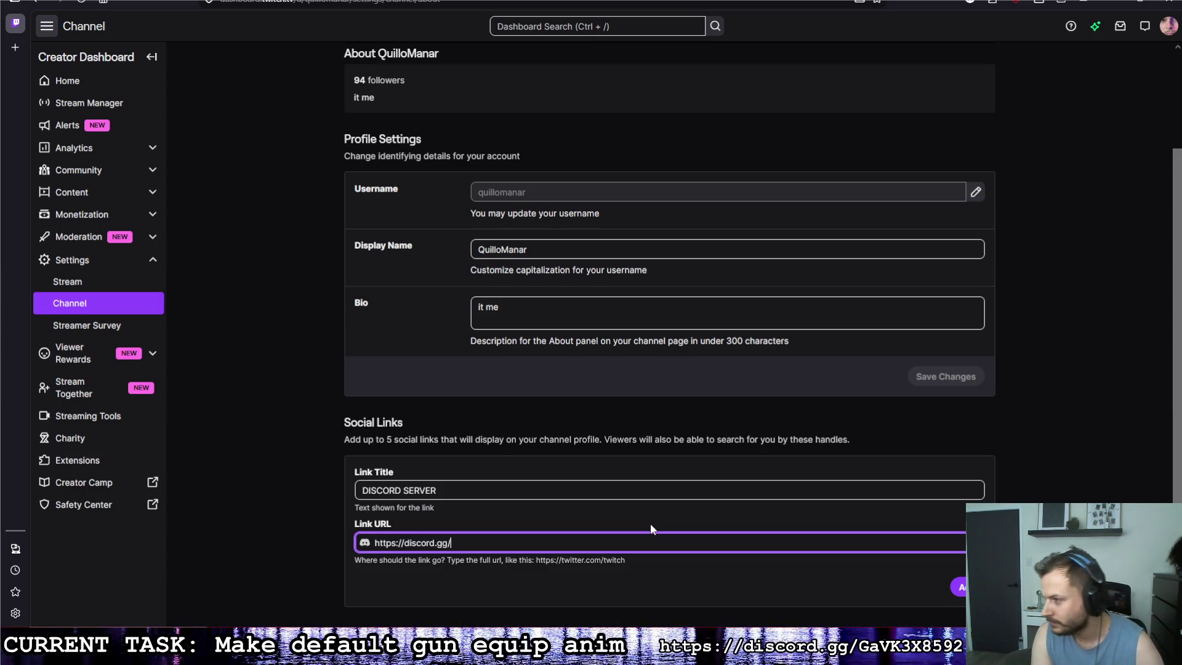
{"action": "type", "text": "Ga"}
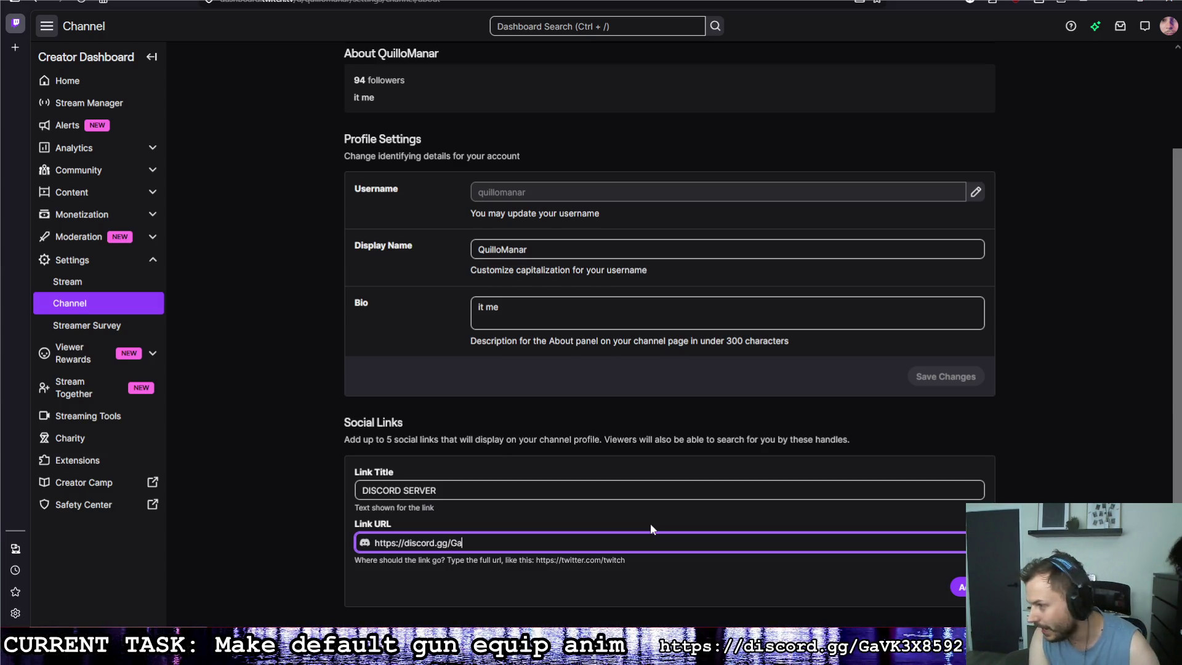
{"action": "type", "text": "VK"}
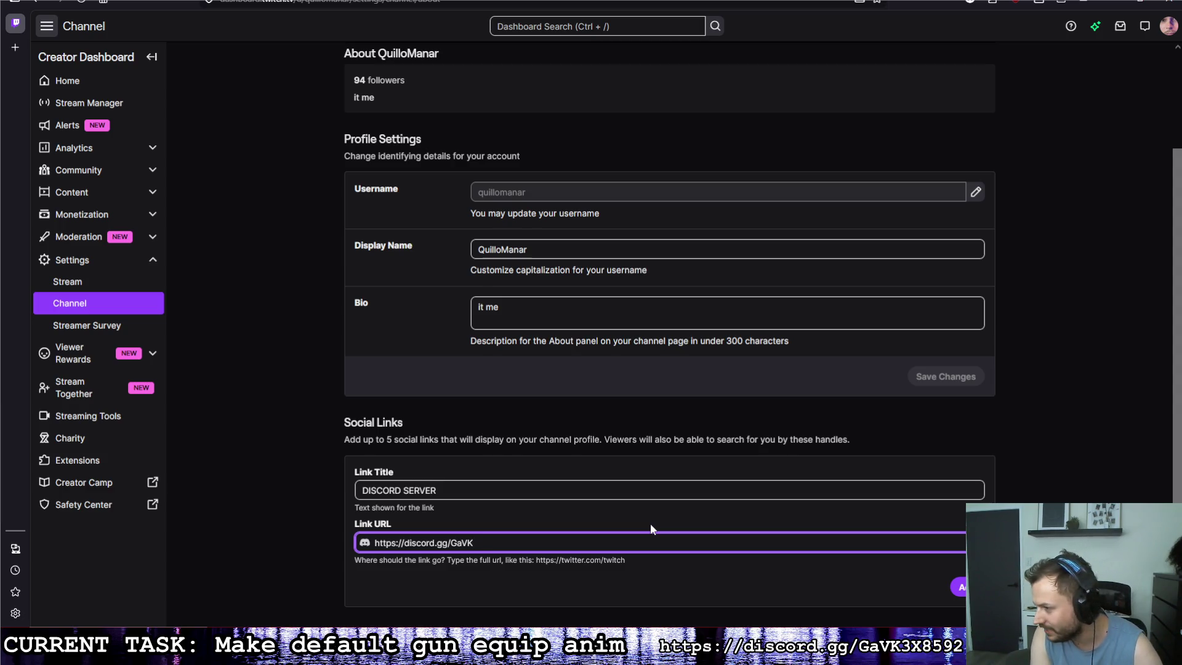
{"action": "type", "text": "3X"}
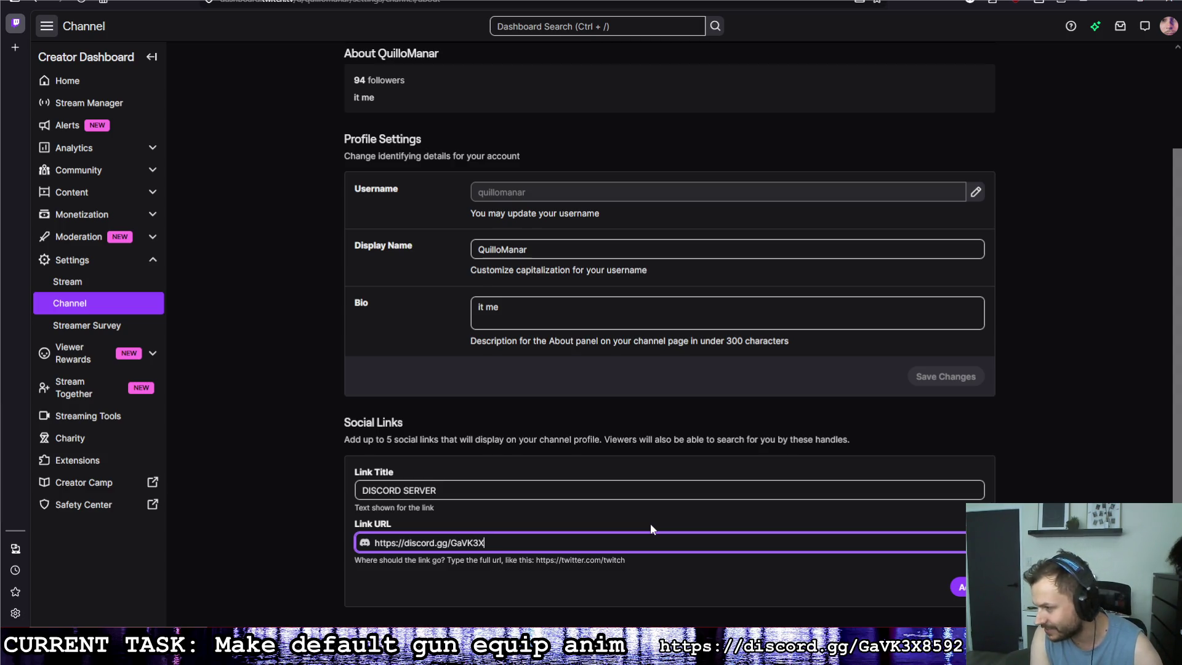
{"action": "type", "text": "85"}
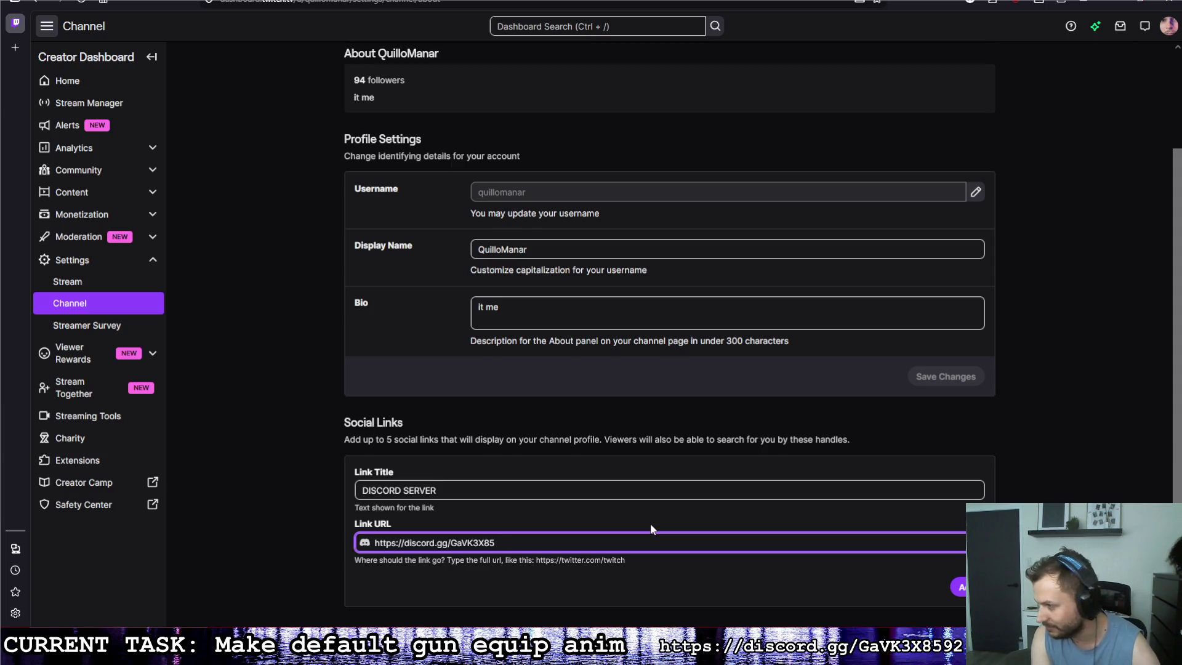
{"action": "type", "text": "92"}
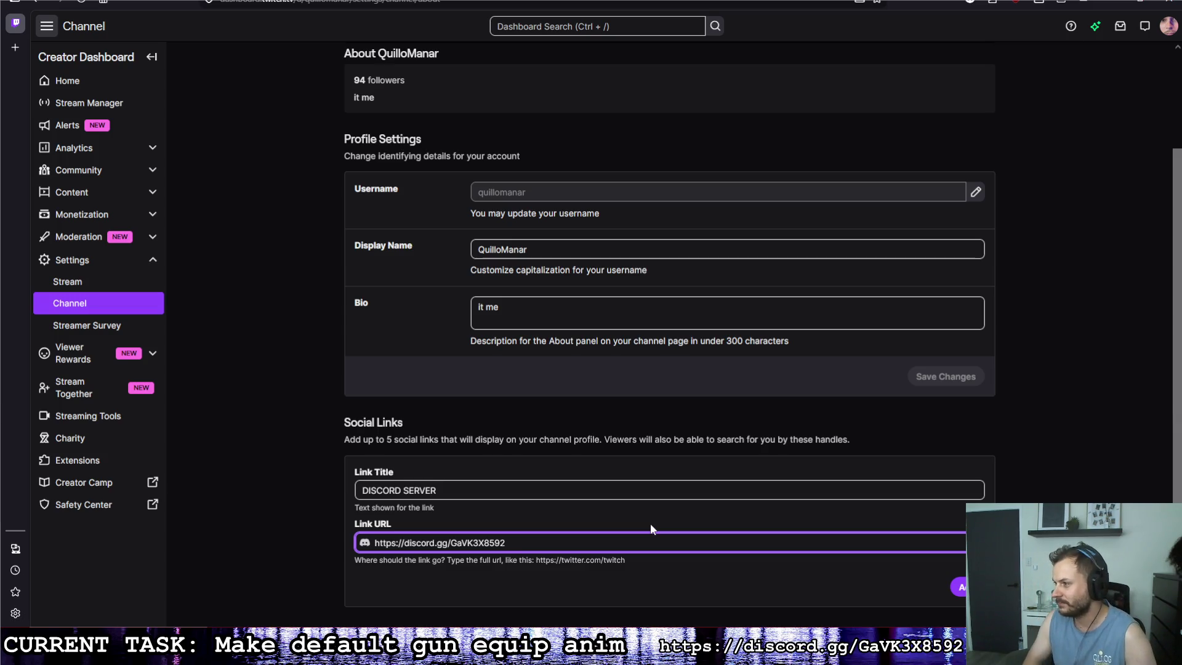
{"action": "left_click", "coordinate": [958, 586]}
Go to the creator dashboard Home page and open the profile menu.
{"action": "scroll", "coordinate": [949, 570], "scroll_direction": "down", "scroll_amount": 2}
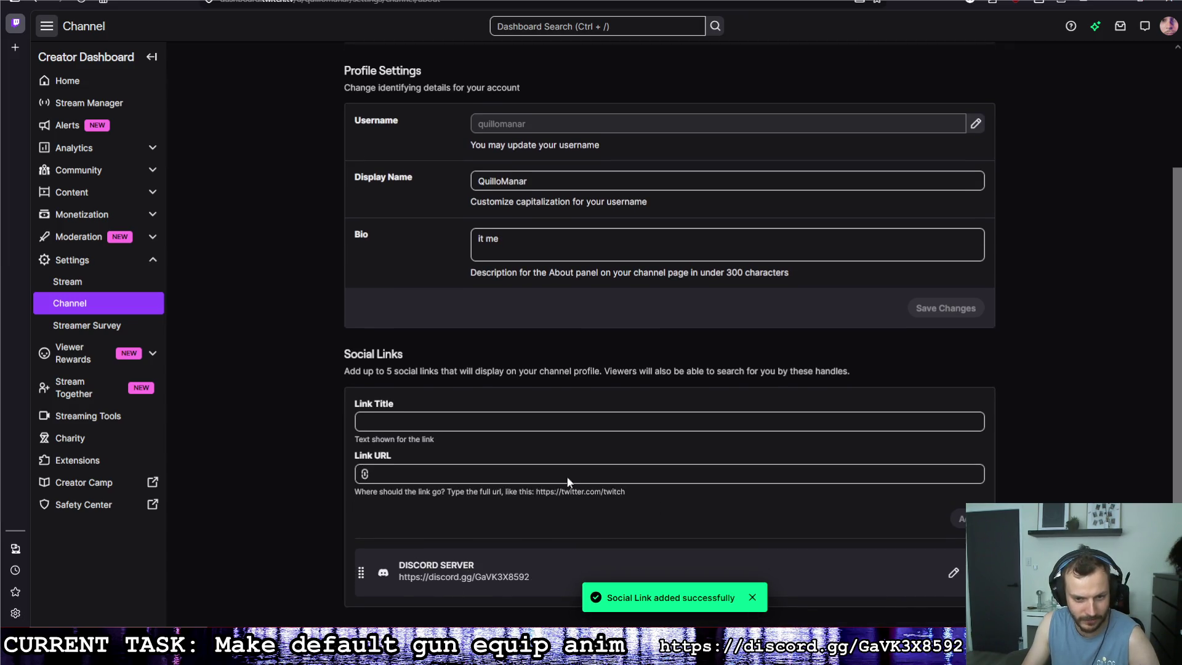
{"action": "scroll", "coordinate": [542, 479], "scroll_direction": "up", "scroll_amount": 3}
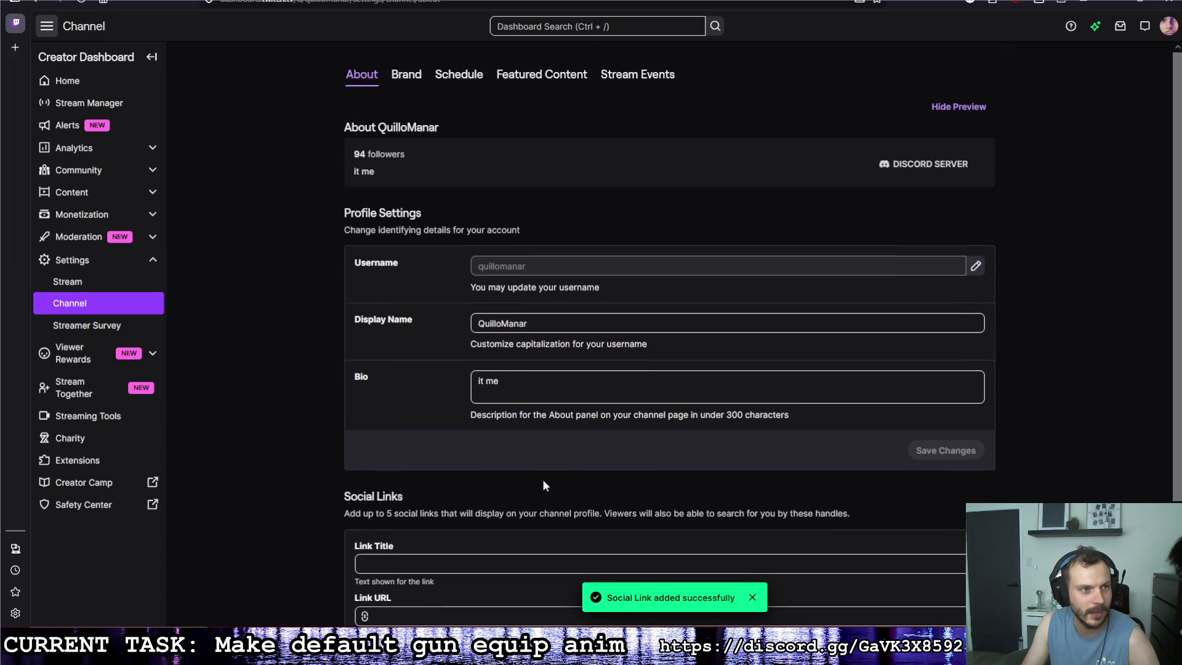
{"action": "left_click", "coordinate": [69, 82]}
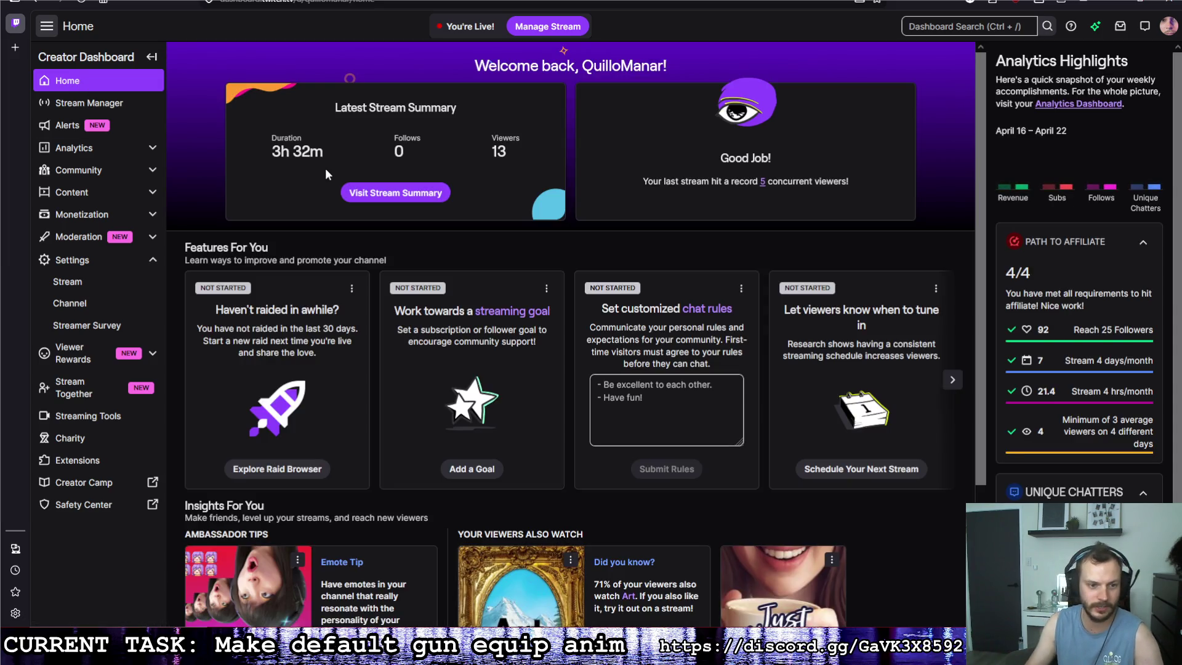
{"action": "left_click", "coordinate": [1167, 27]}
Open the public channel page, pause the stream, and follow the About panel's DISCORD SERVER link.
{"action": "left_click", "coordinate": [1097, 114]}
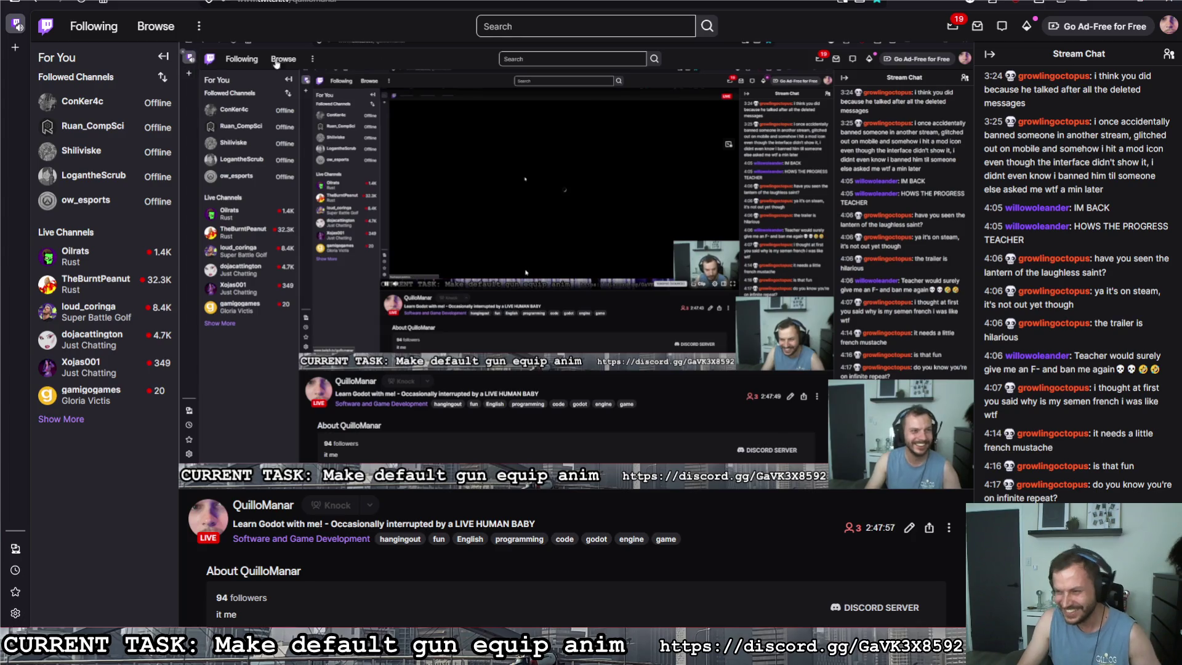
{"action": "key", "text": "space"}
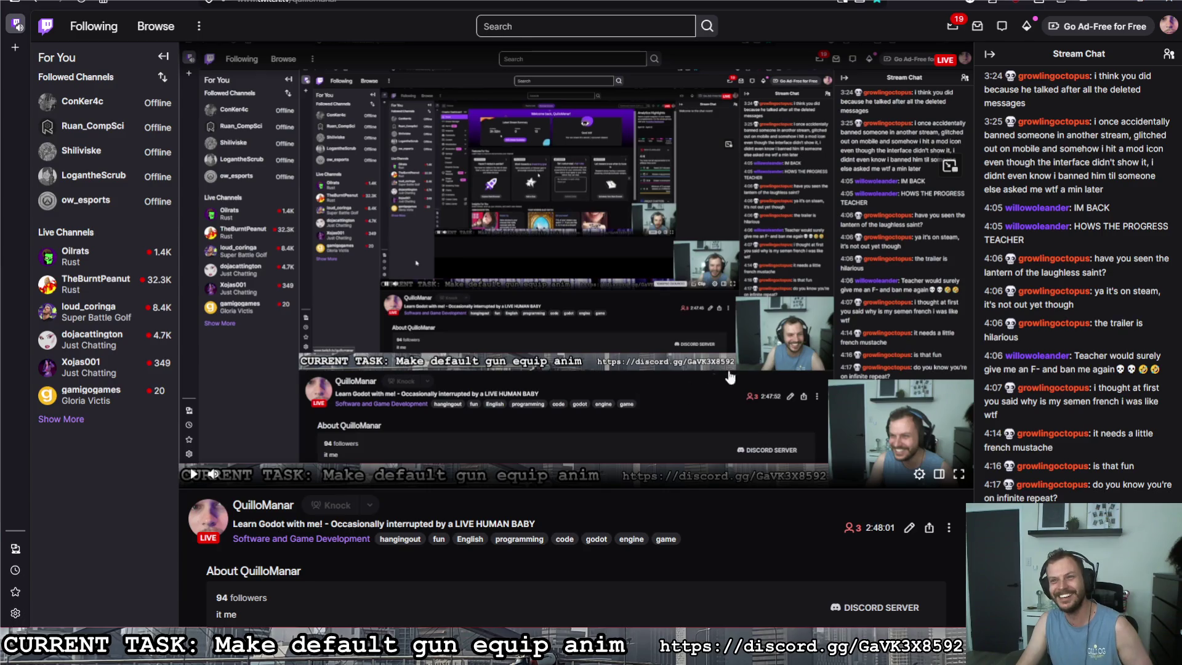
{"action": "scroll", "coordinate": [631, 581], "scroll_direction": "down", "scroll_amount": 1}
{"action": "scroll", "coordinate": [631, 579], "scroll_direction": "down", "scroll_amount": 2}
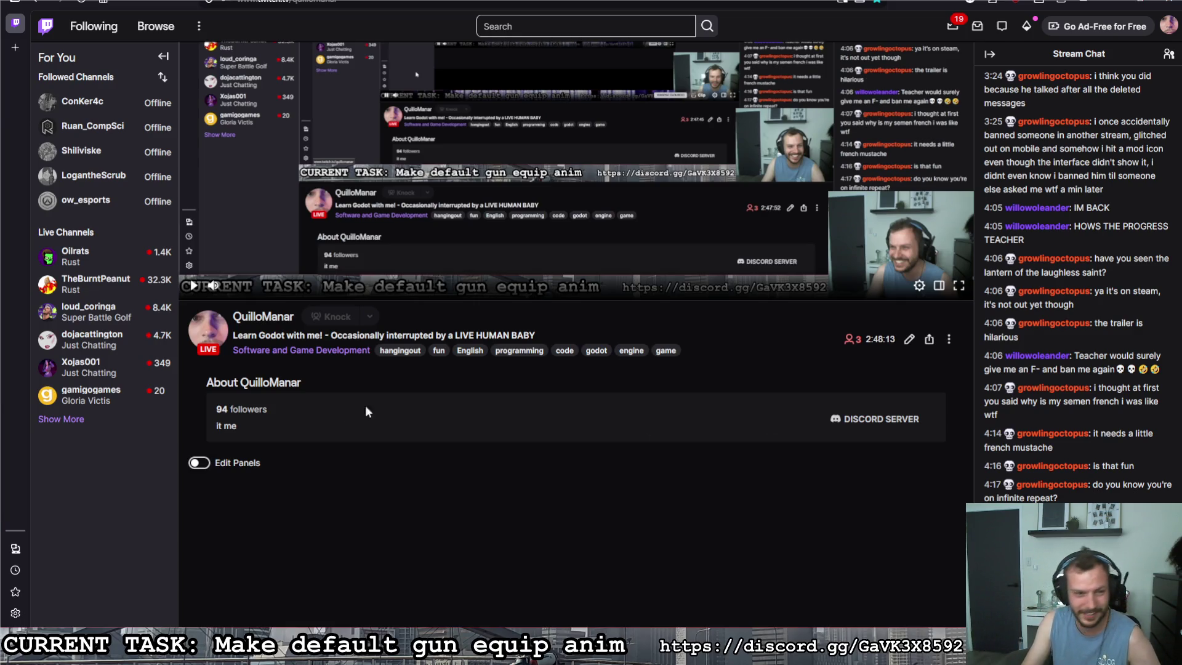
{"action": "left_click", "coordinate": [889, 420]}
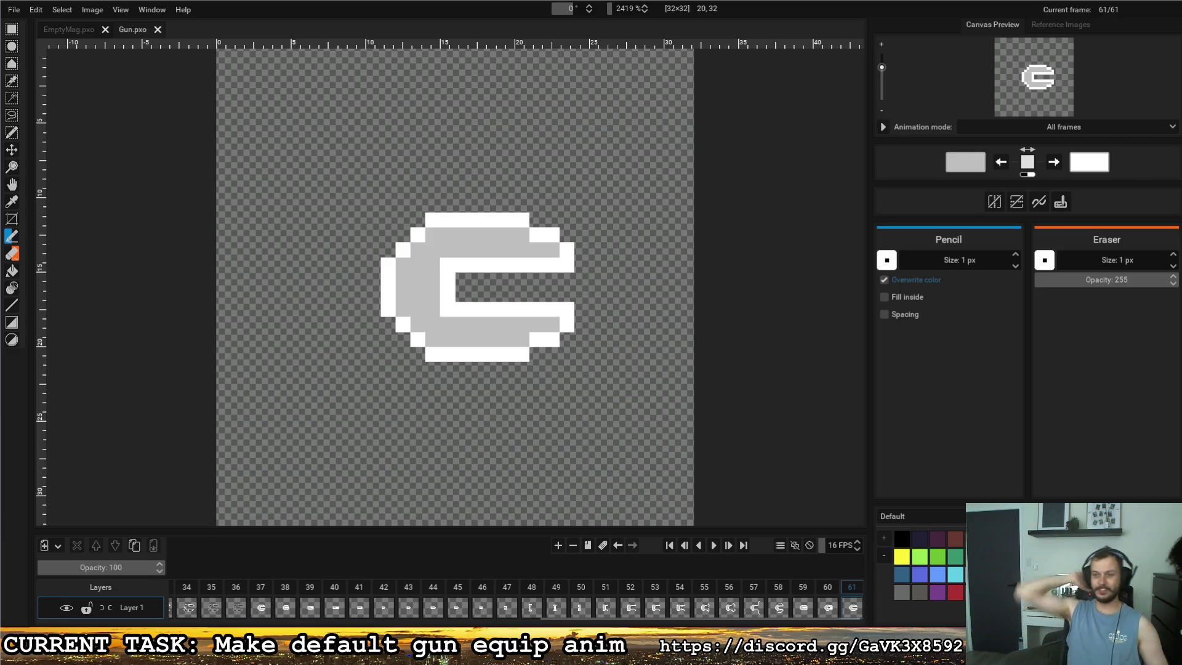
Delete the 'await get_tree().create_timer(5).timeout' line from equip() in Weapon_Template's gun.gd.
{"action": "key", "text": "ctrl+s"}
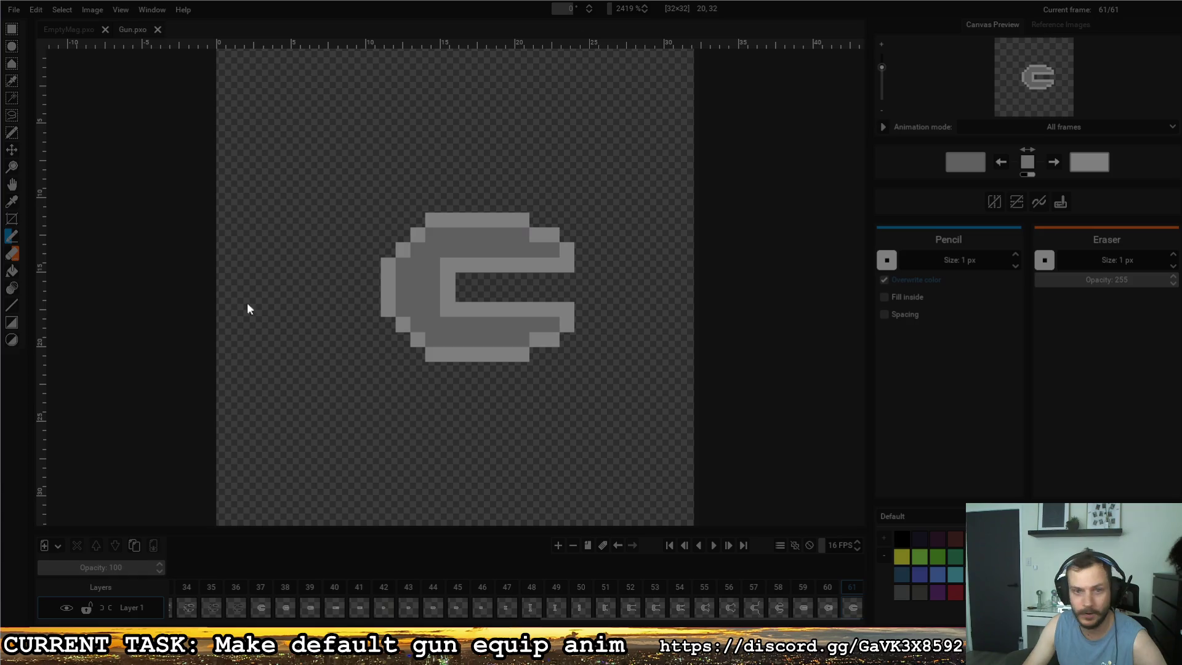
{"action": "key", "text": "alt+Tab"}
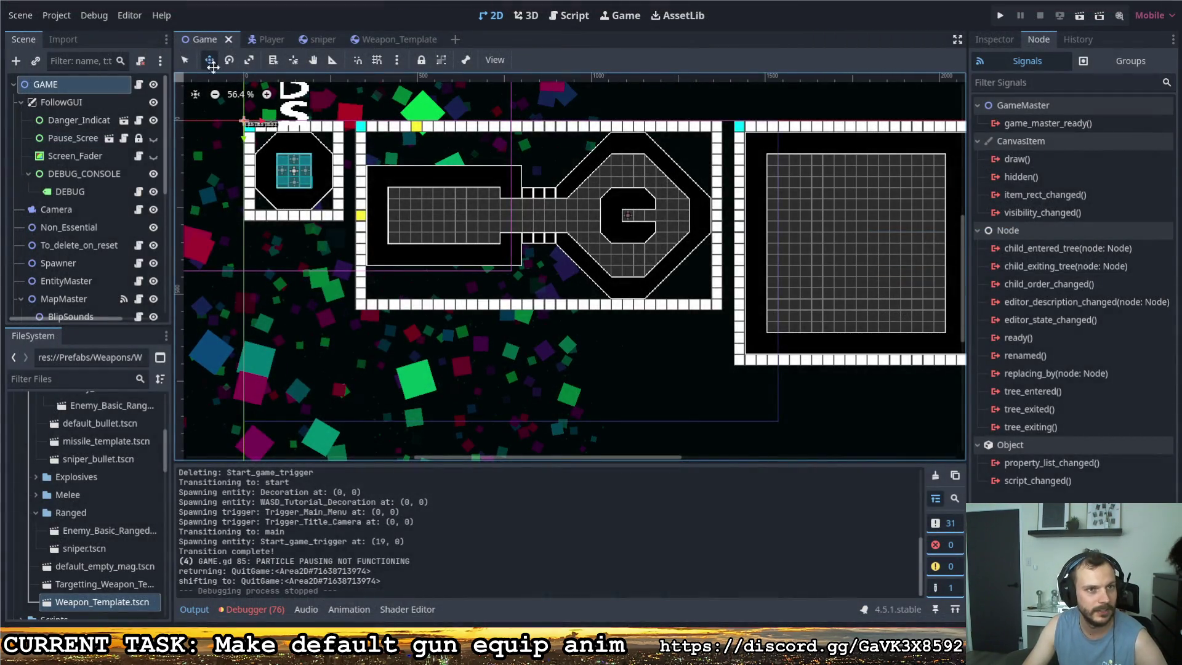
{"action": "left_click", "coordinate": [393, 39]}
{"action": "left_click", "coordinate": [144, 84]}
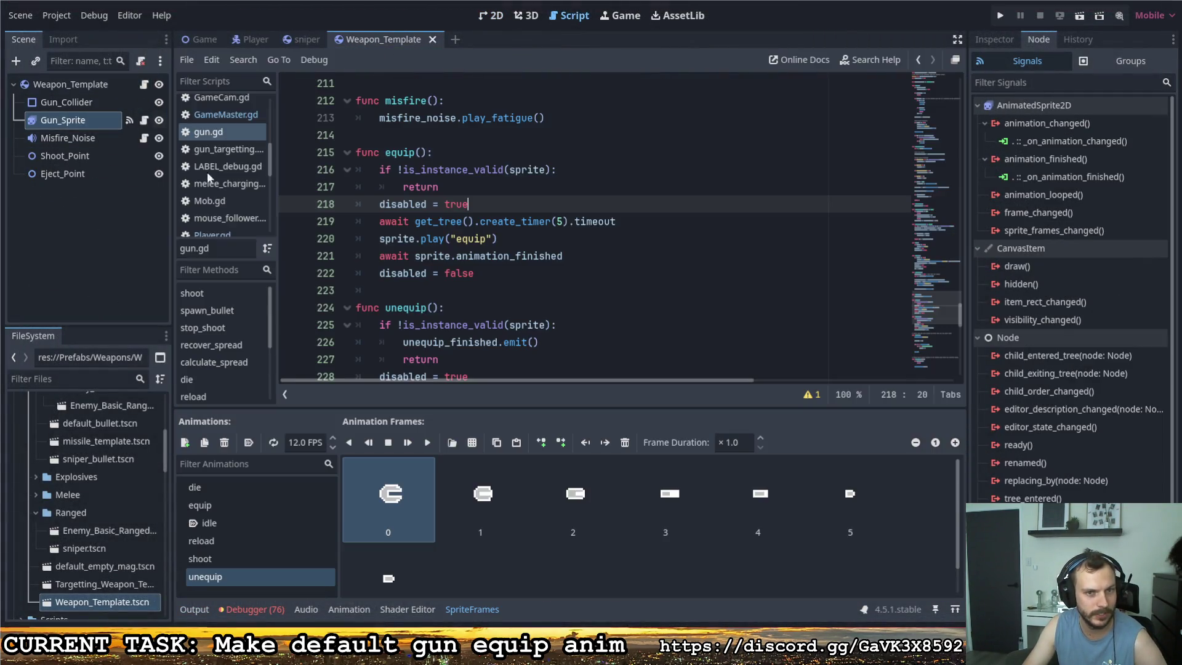
{"action": "scroll", "coordinate": [414, 269], "scroll_direction": "up", "scroll_amount": 5}
{"action": "scroll", "coordinate": [413, 269], "scroll_direction": "down", "scroll_amount": 5}
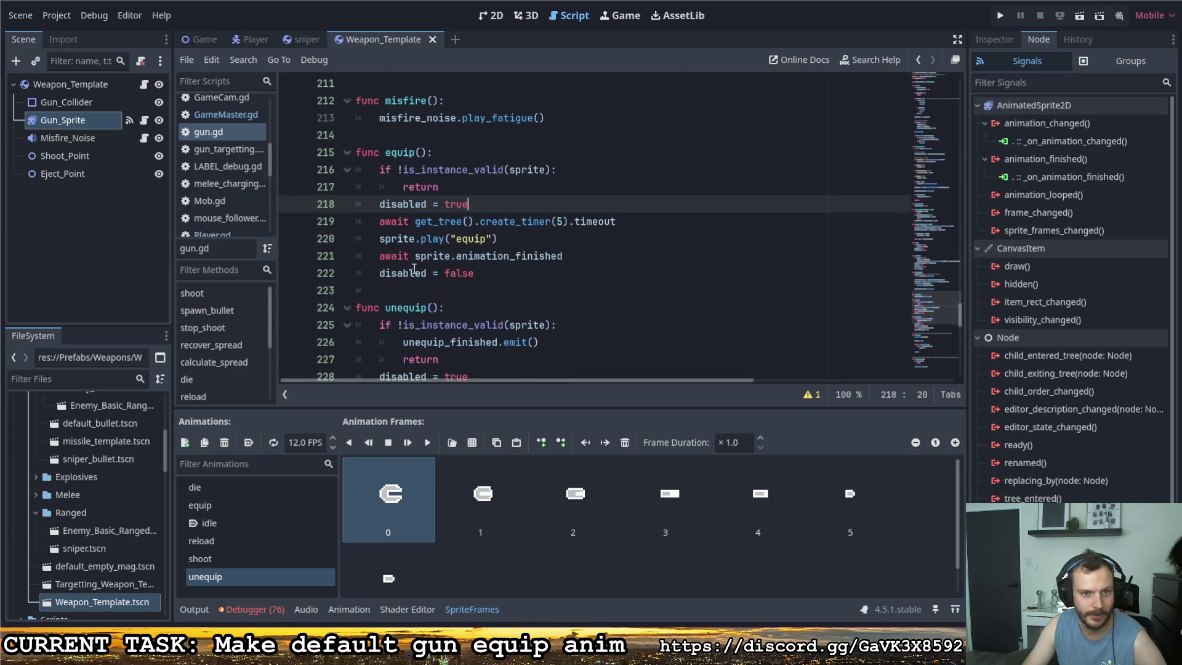
{"action": "left_click_drag", "start_coordinate": [617, 222], "coordinate": [324, 218]}
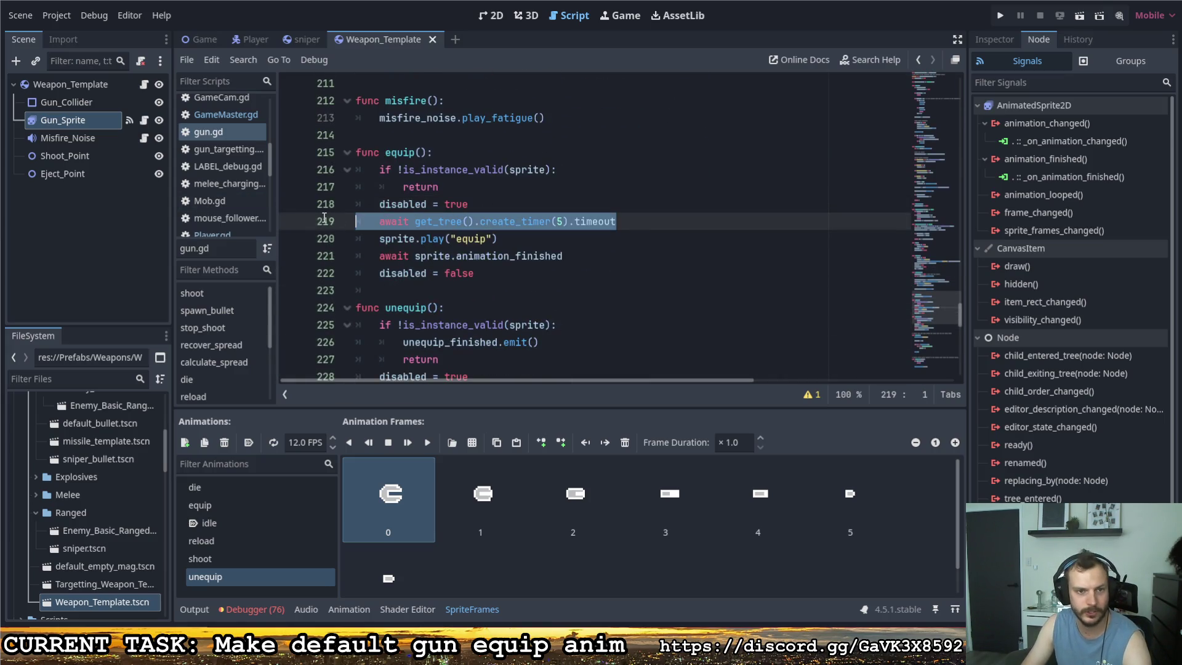
{"action": "key", "text": "BackSpace"}
{"action": "key", "text": "BackSpace"}
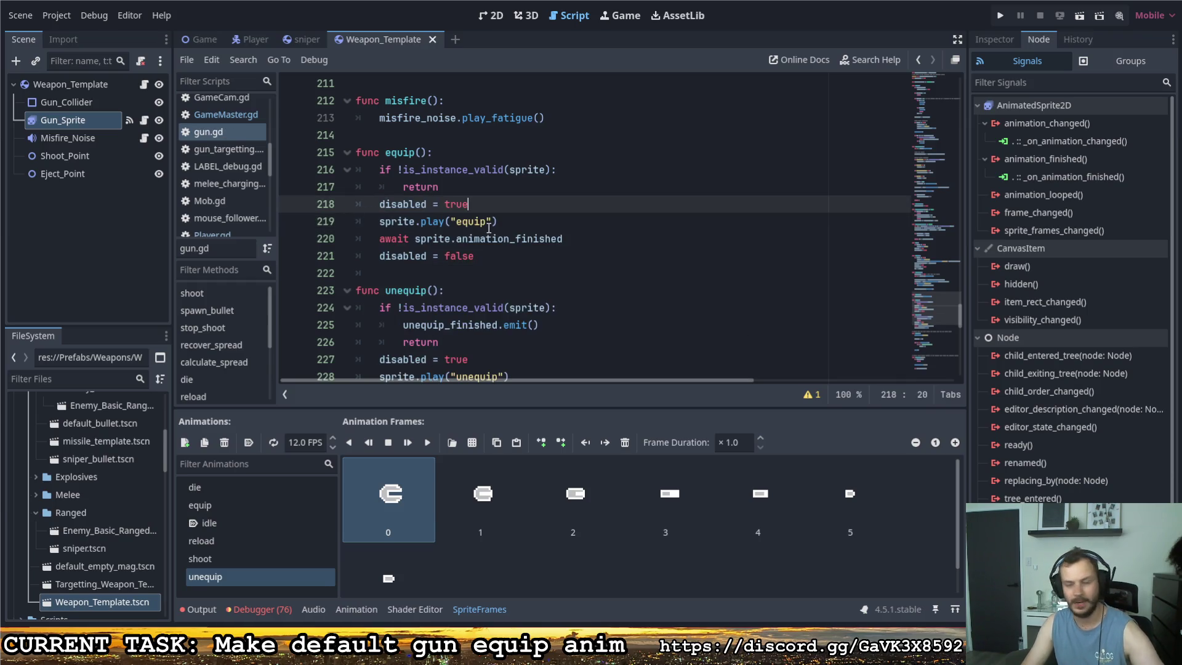